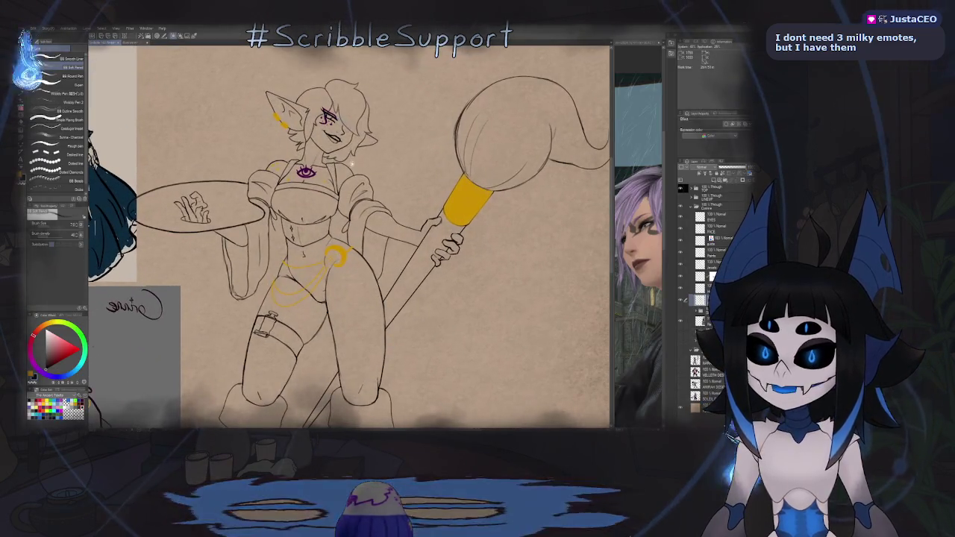
# Step: Zoom and mirror the view to check the elf figure's proportions, briefly toggling the line art
pyautogui.scroll(5, 340, 186)
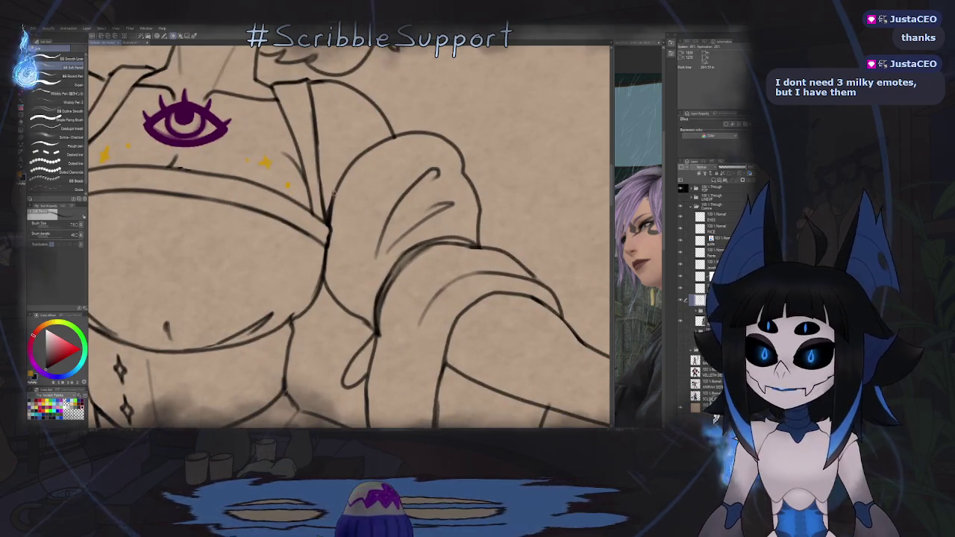
pyautogui.scroll(2, 328, 235)
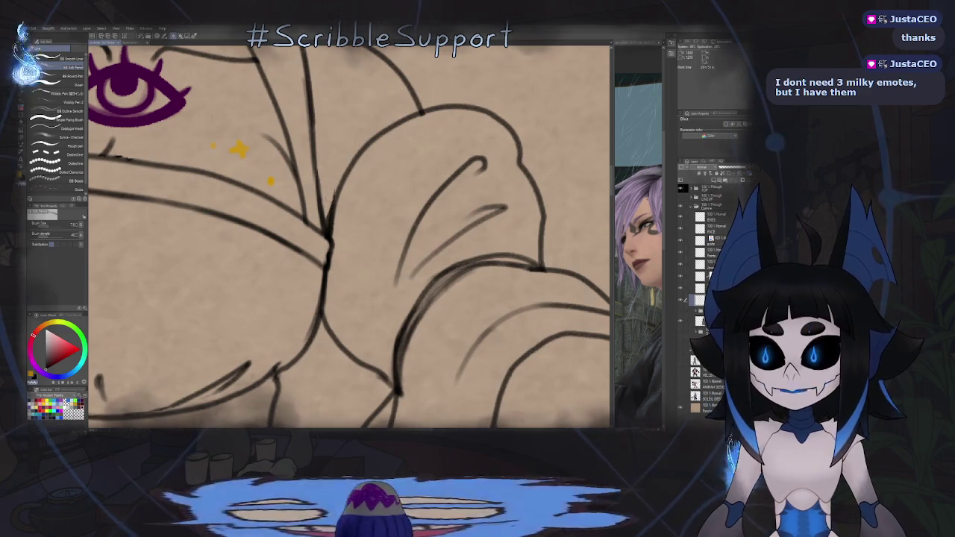
pyautogui.scroll(-3, 344, 157)
pyautogui.scroll(-2, 344, 157)
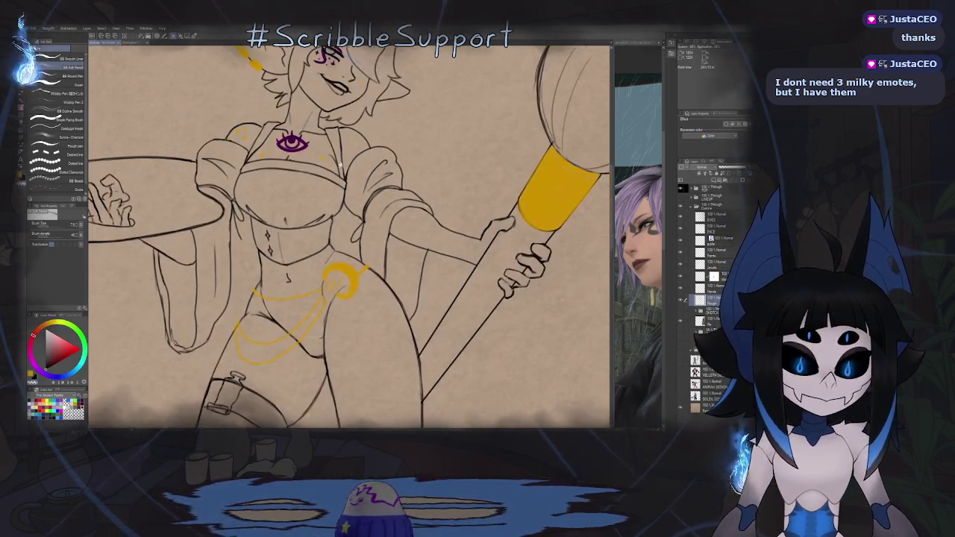
pyautogui.scroll(-1, 351, 158)
pyautogui.scroll(-2, 373, 161)
pyautogui.press('h')
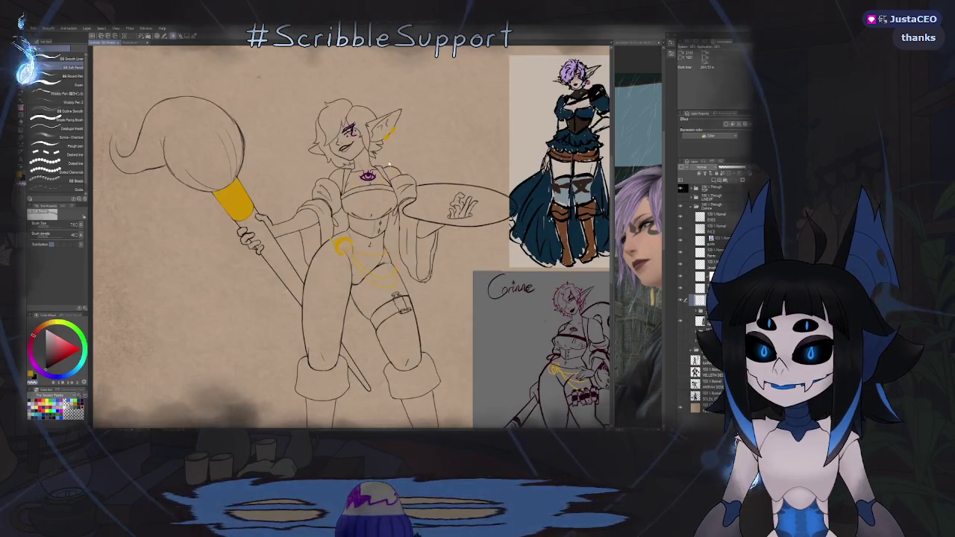
pyautogui.press('h')
pyautogui.scroll(-1, 368, 188)
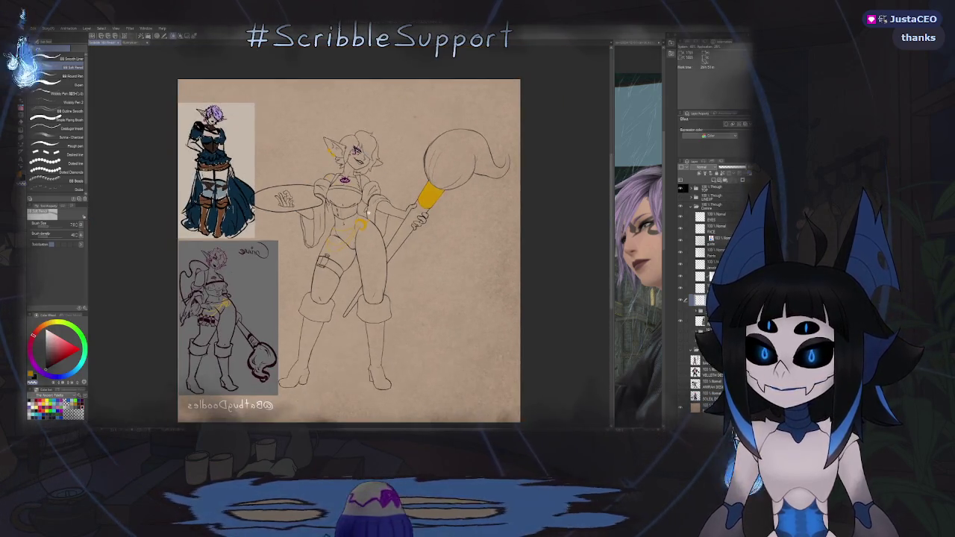
pyautogui.scroll(1, 430, 144)
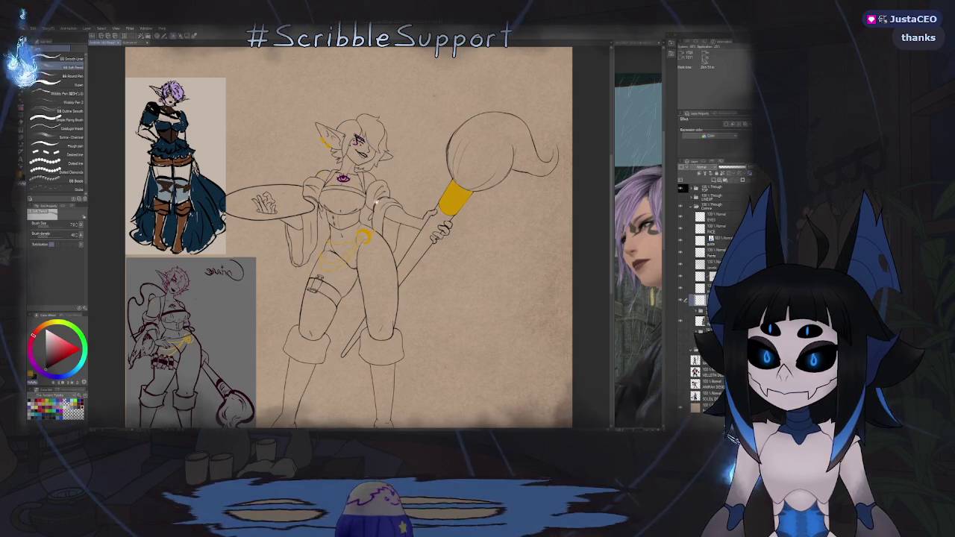
pyautogui.moveTo(377, 199); pyautogui.dragTo(388, 173)
pyautogui.press('h')
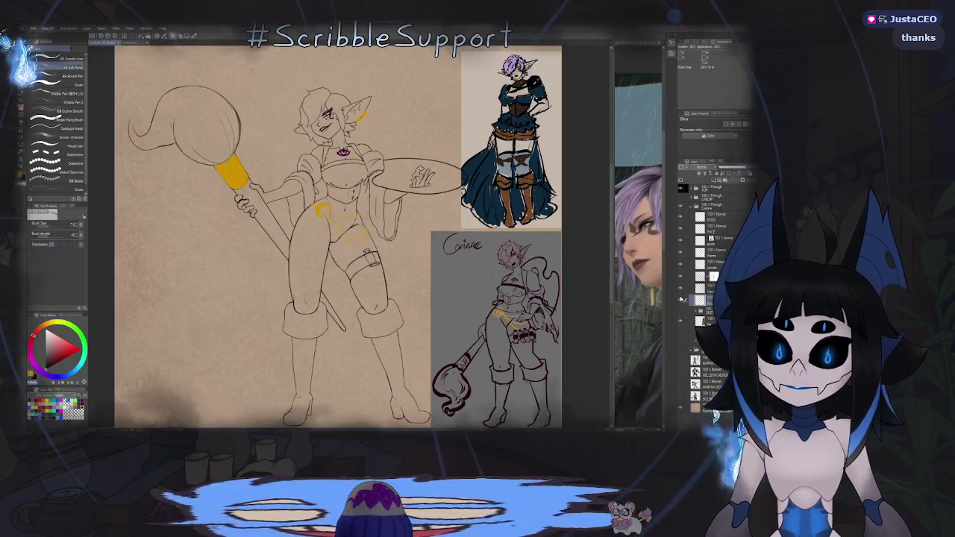
pyautogui.click(681, 301)
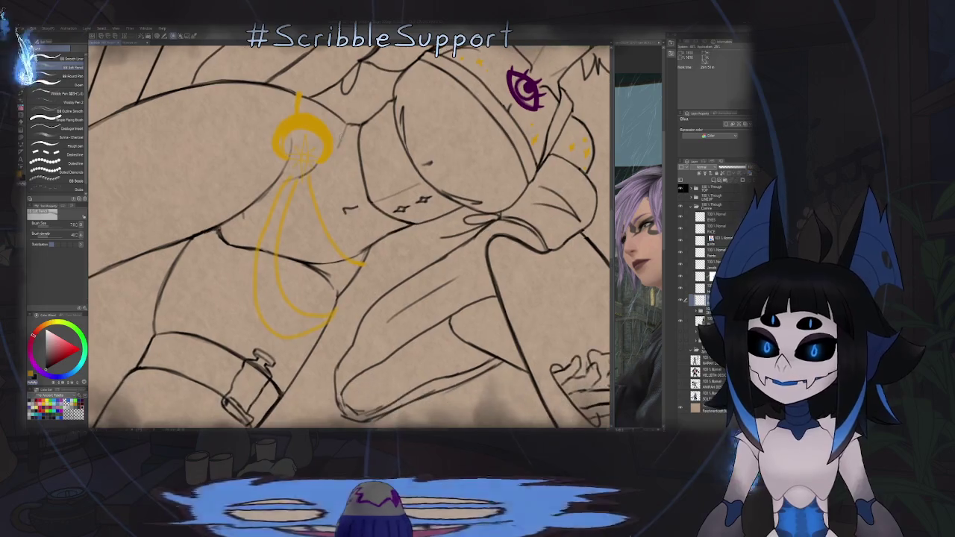
# Step: Select the chain layer and warp the gold moon pendant with Liquify on a rotated canvas
pyautogui.press('e')
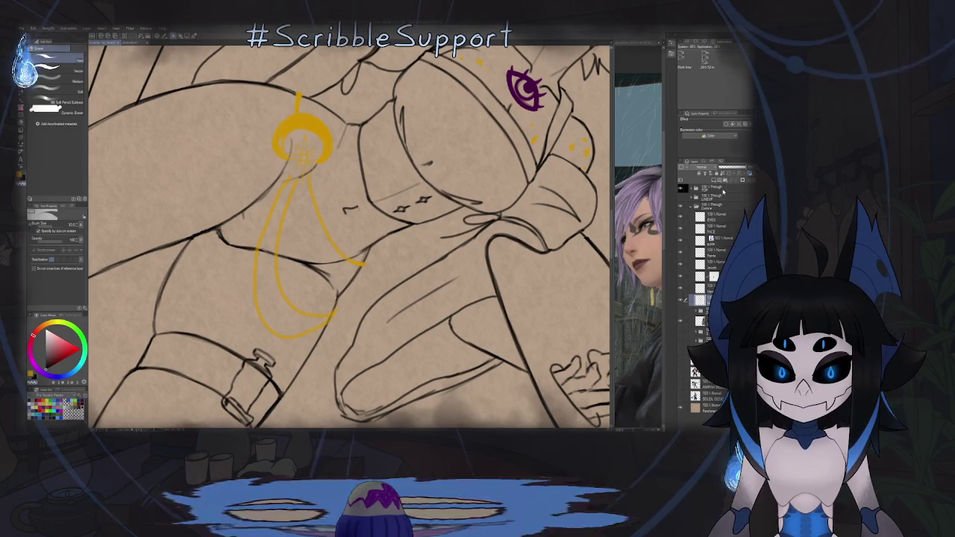
pyautogui.click(705, 253)
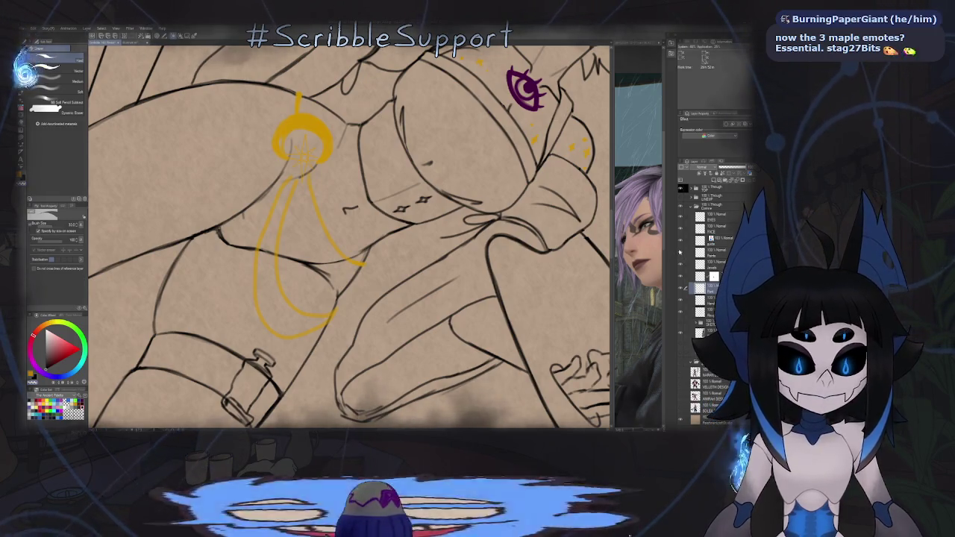
pyautogui.press('p')
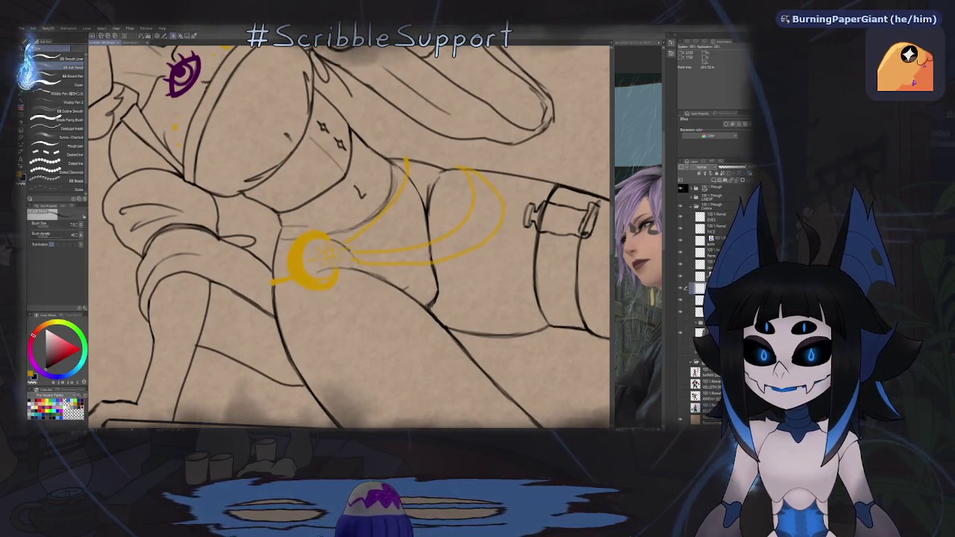
pyautogui.press('e')
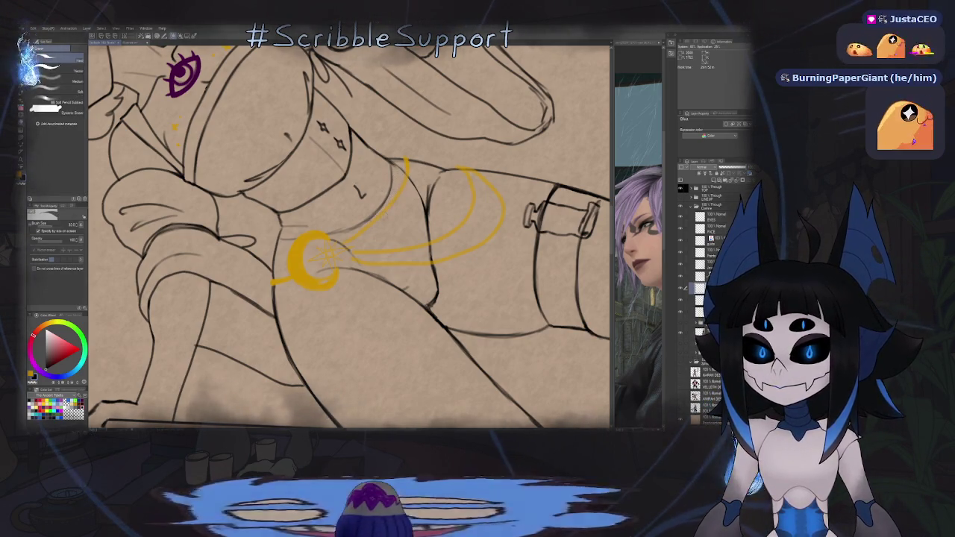
pyautogui.press('-')
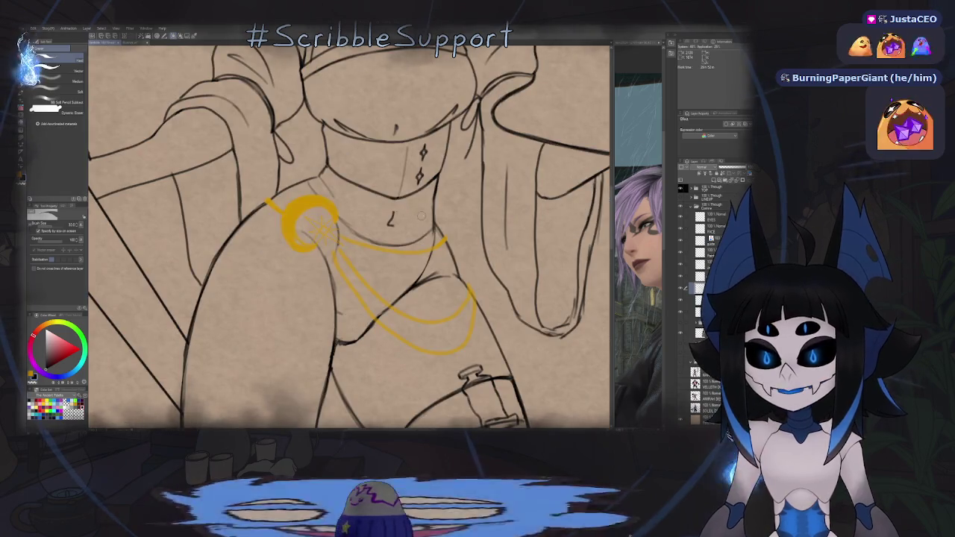
pyautogui.press('j')
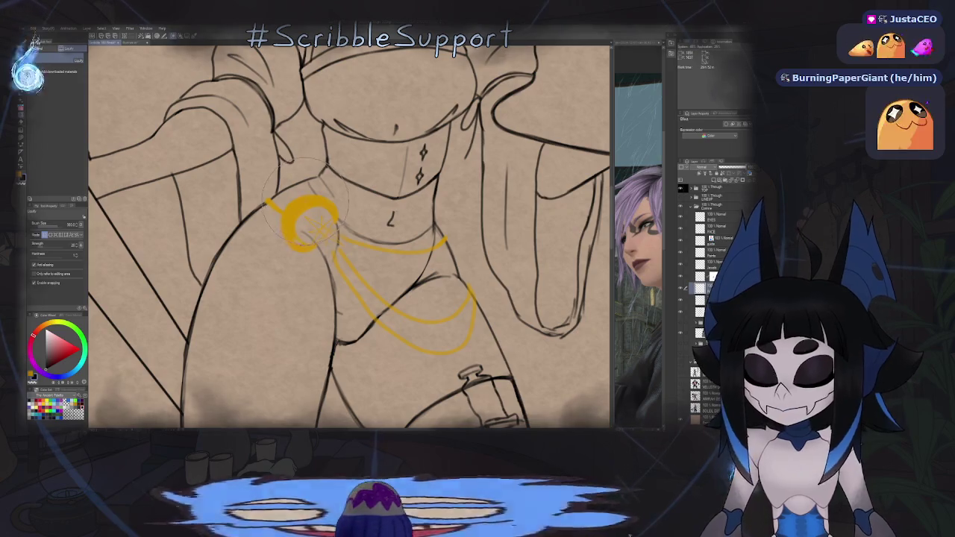
pyautogui.press('b')
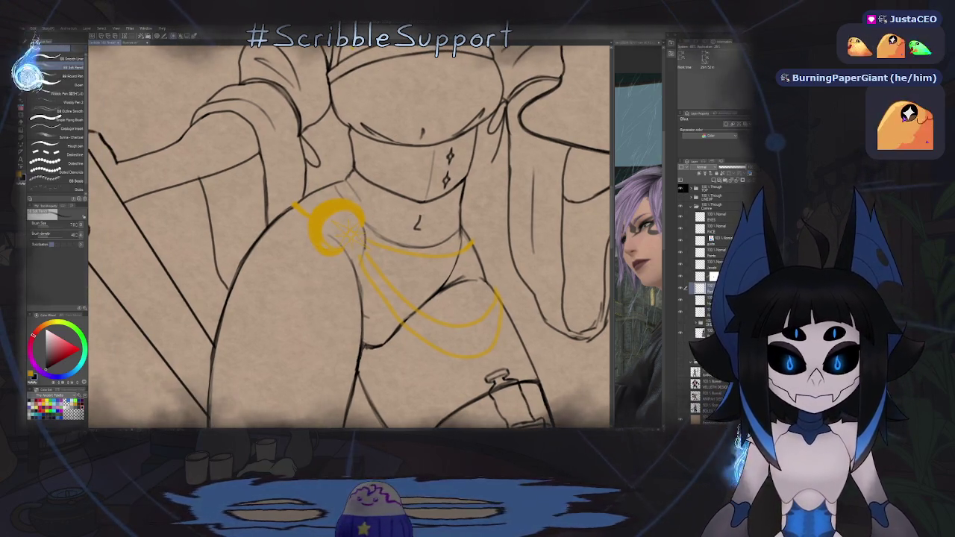
pyautogui.press('m')
pyautogui.scroll(3, 336, 228)
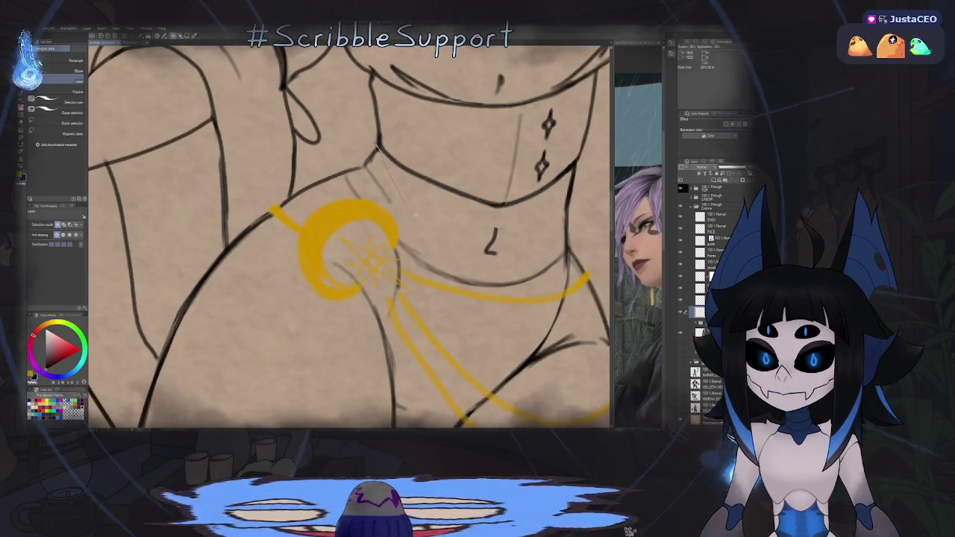
# Step: Lasso-select the strap area beside the gold moon pendant
pyautogui.moveTo(391, 224); pyautogui.dragTo(275, 210)
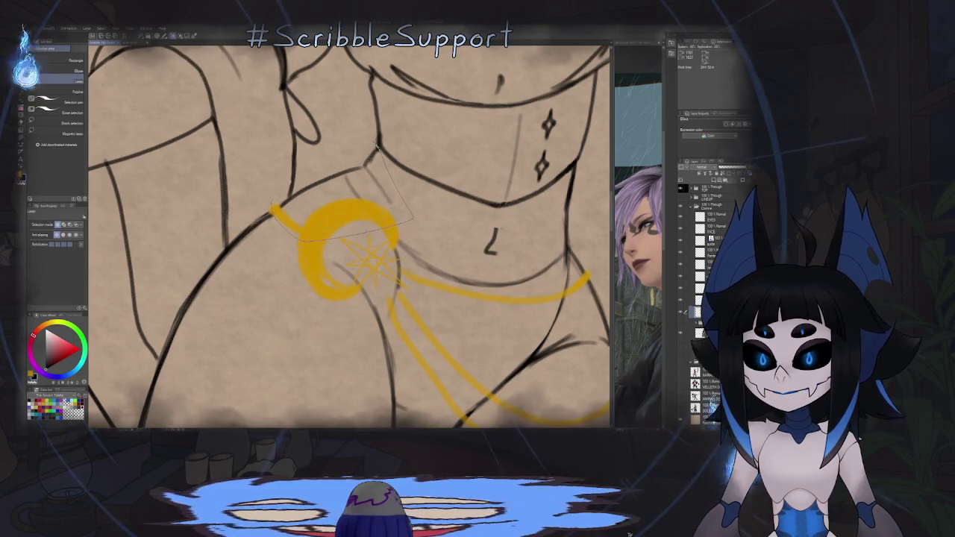
pyautogui.moveTo(377, 147); pyautogui.dragTo(376, 149)
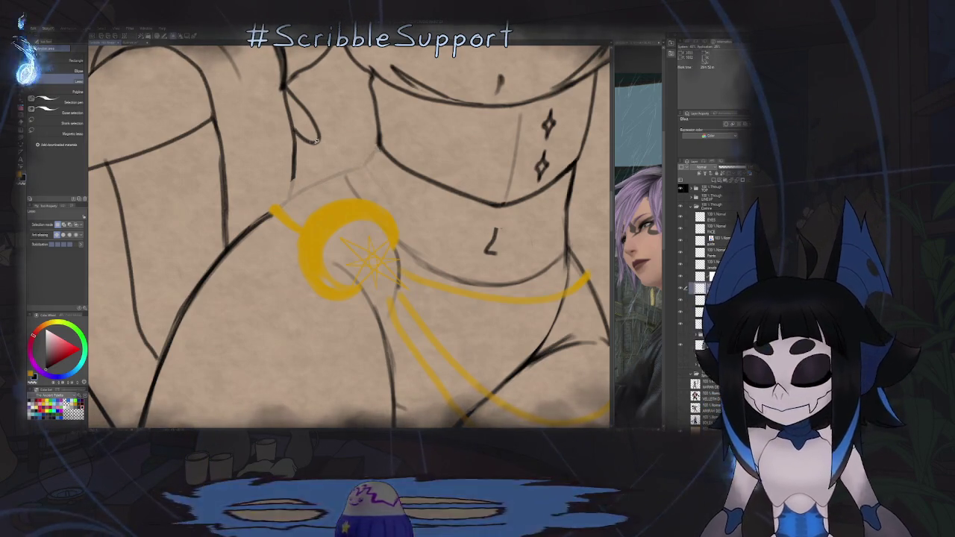
pyautogui.press('p')
pyautogui.scroll(-2, 421, 138)
pyautogui.scroll(4, 363, 136)
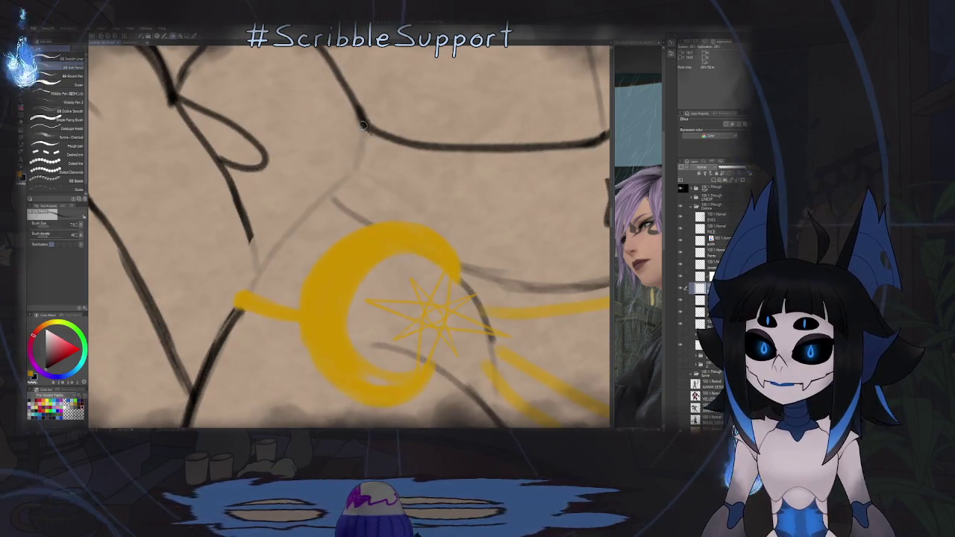
# Step: Redraw the dark body line downward beside the moon on a rotated view
pyautogui.moveTo(358, 170); pyautogui.dragTo(409, 217)
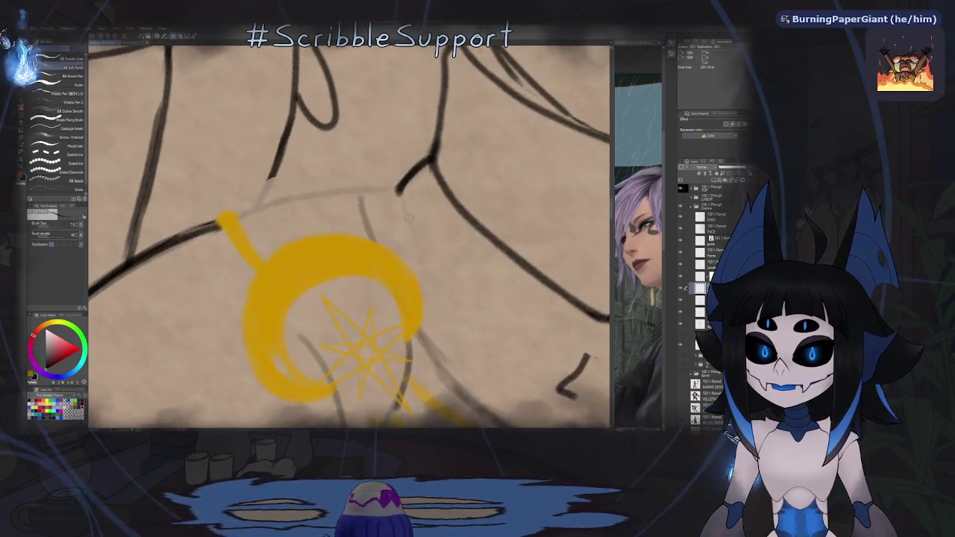
pyautogui.moveTo(254, 262); pyautogui.dragTo(327, 149)
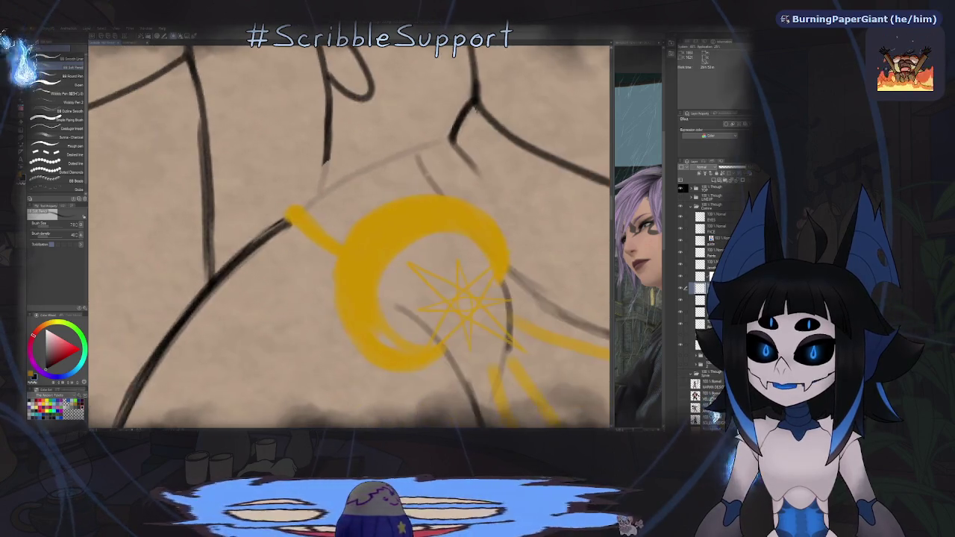
pyautogui.scroll(-1, 327, 150)
pyautogui.scroll(3, 343, 157)
pyautogui.scroll(1, 359, 164)
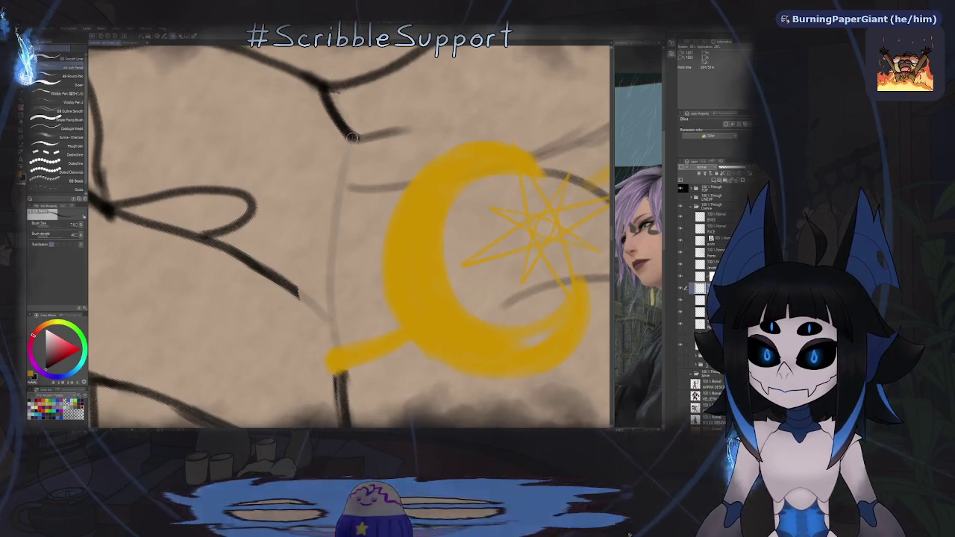
pyautogui.scroll(-2, 338, 171)
pyautogui.scroll(-1, 337, 172)
pyautogui.scroll(2, 347, 160)
pyautogui.scroll(1, 358, 150)
pyautogui.scroll(1, 371, 134)
pyautogui.moveTo(371, 134); pyautogui.dragTo(362, 155)
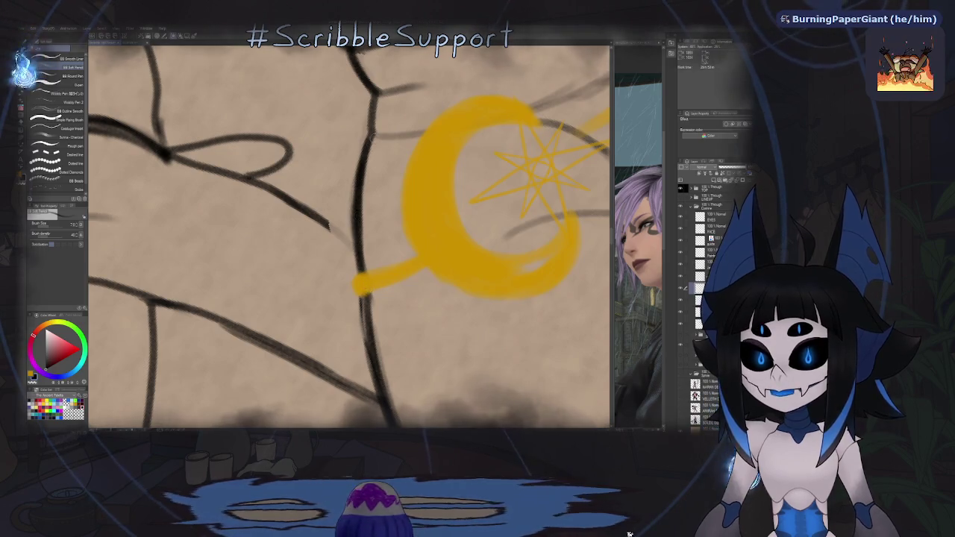
# Step: Erase a short stray sketch line near the moon and mirror the view to check
pyautogui.moveTo(372, 138); pyautogui.dragTo(380, 239)
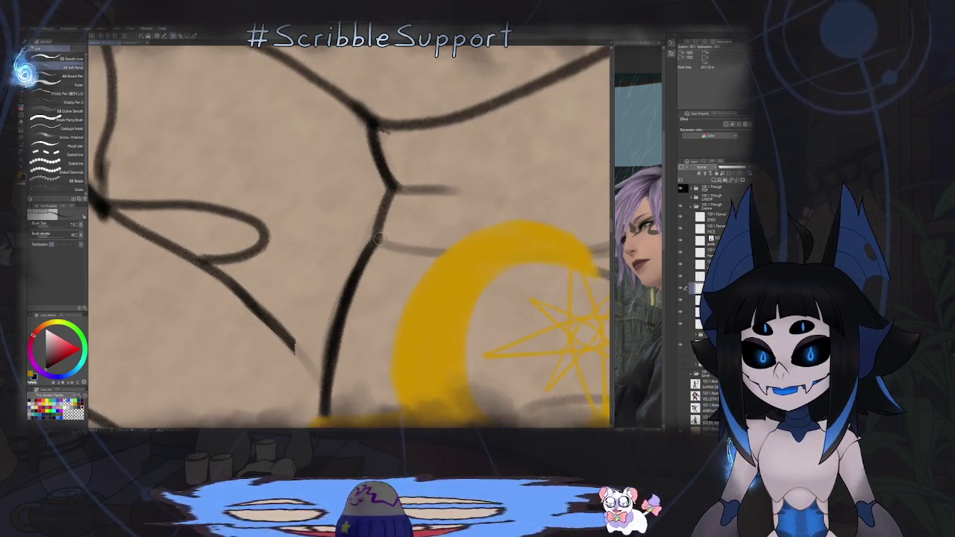
pyautogui.scroll(-5, 379, 239)
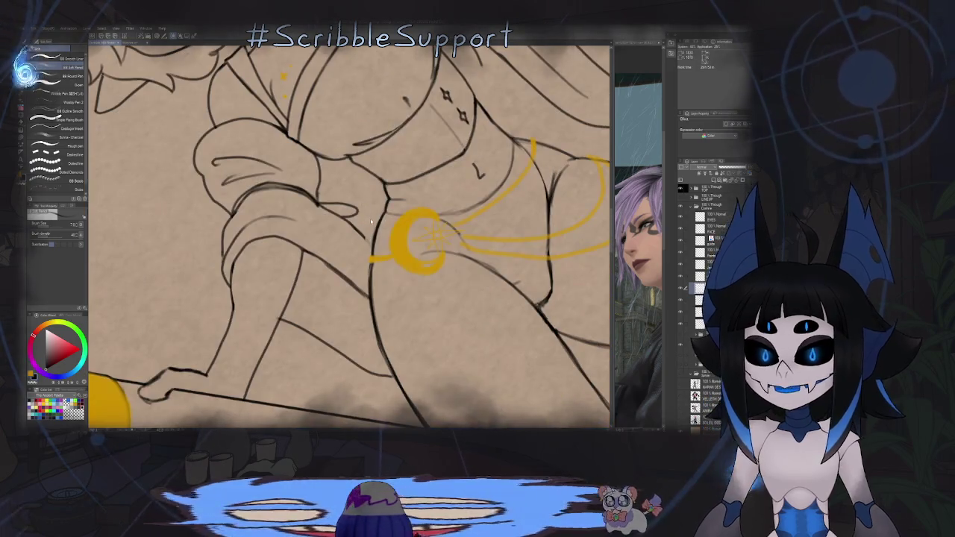
pyautogui.moveTo(371, 221); pyautogui.dragTo(223, 228)
pyautogui.scroll(5, 316, 214)
pyautogui.press('e')
pyautogui.moveTo(323, 216); pyautogui.dragTo(387, 222)
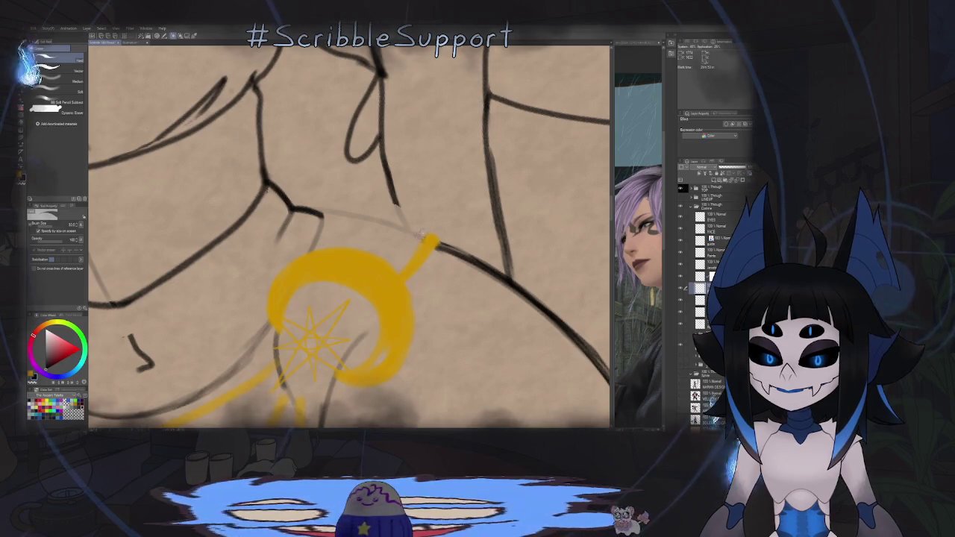
pyautogui.press('p')
pyautogui.press('h')
pyautogui.moveTo(404, 237); pyautogui.dragTo(352, 155)
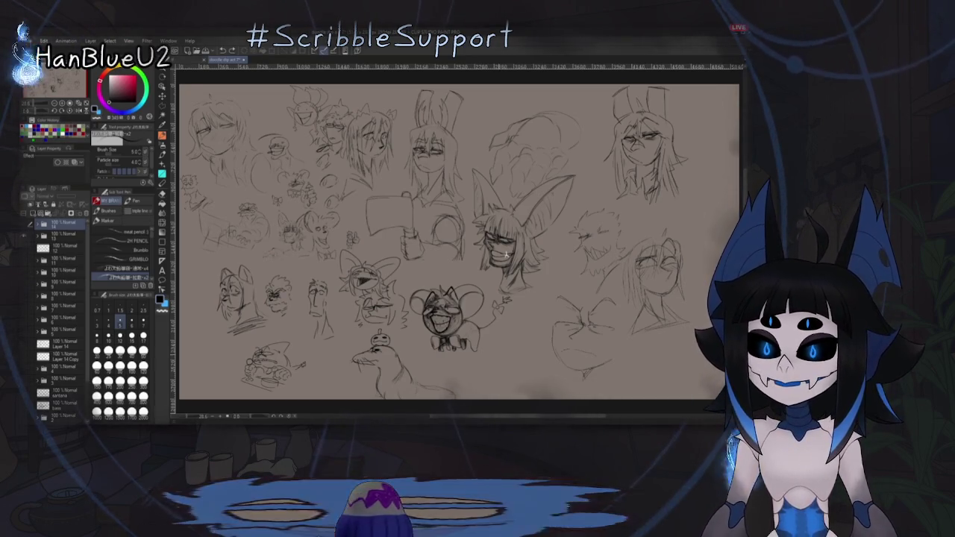
pyautogui.scroll(3, 577, 157)
pyautogui.scroll(3, 458, 348)
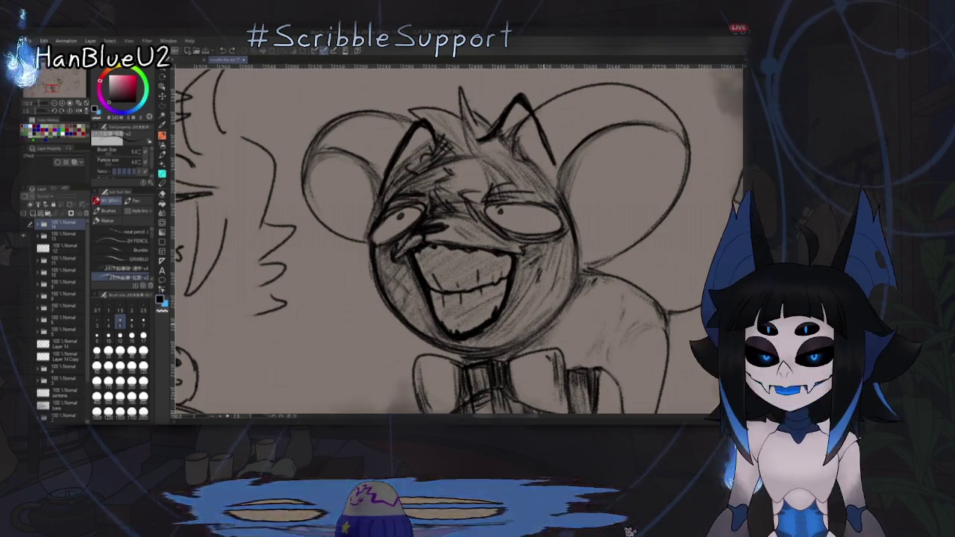
pyautogui.scroll(-3, 440, 328)
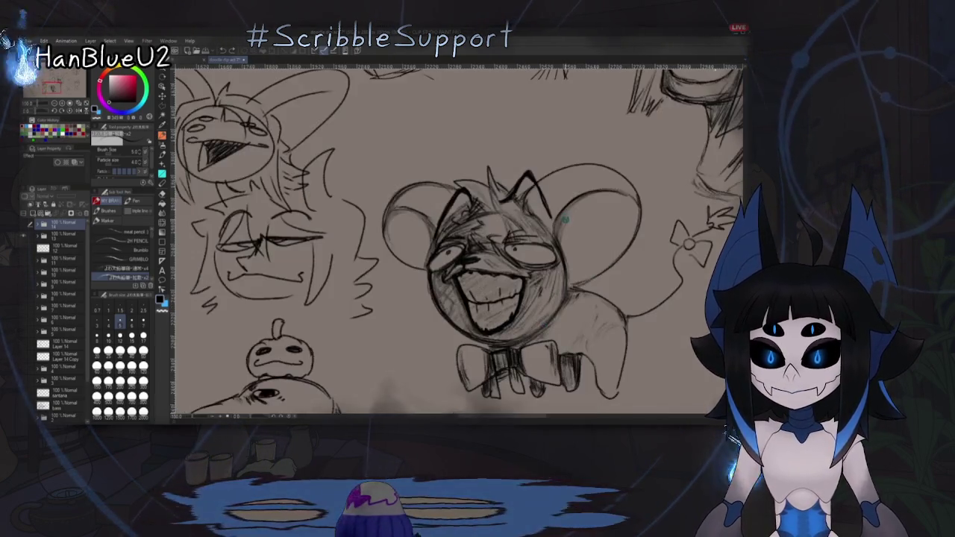
pyautogui.scroll(-1, 440, 329)
pyautogui.scroll(-2, 440, 328)
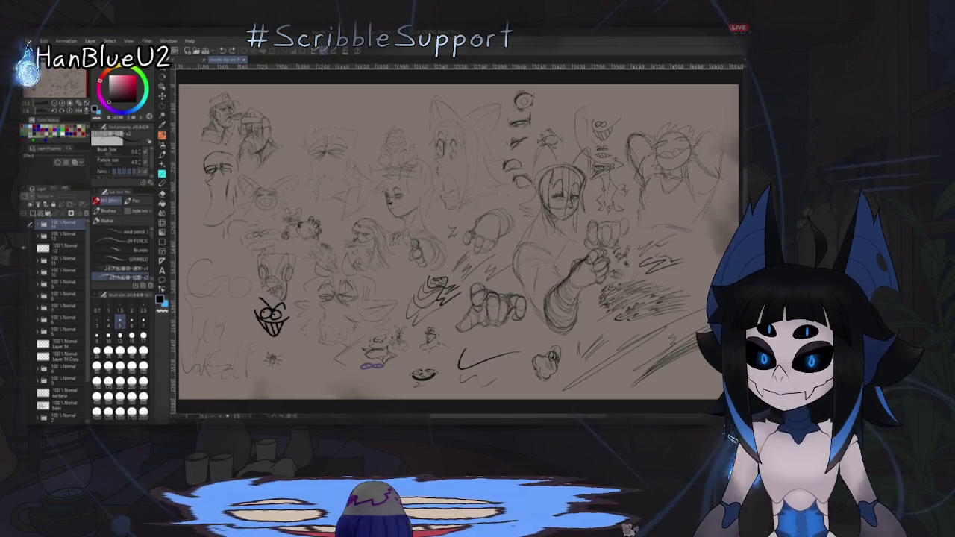
# Step: Zoom across the headphones sketch, then fit the whole sketch page with Ctrl+0
pyautogui.scroll(5, 273, 276)
pyautogui.scroll(3, 432, 301)
pyautogui.scroll(3, 594, 250)
pyautogui.moveTo(593, 249); pyautogui.dragTo(638, 227)
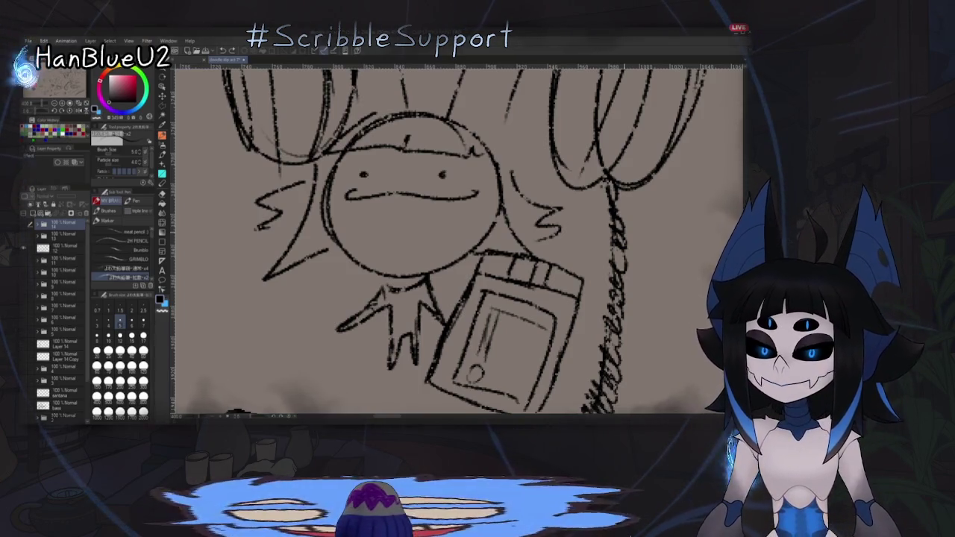
pyautogui.hotkey('ctrl', '0')
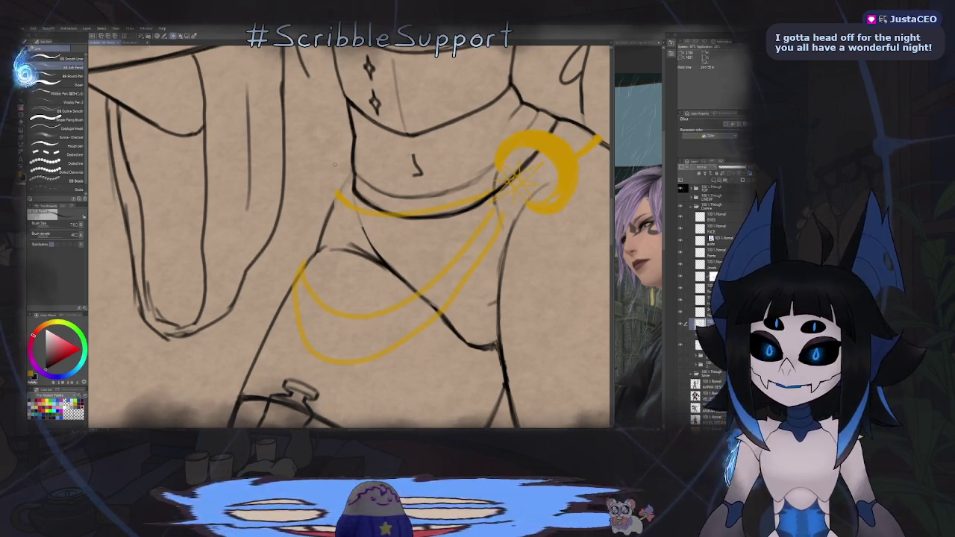
pyautogui.scroll(2, 454, 163)
pyautogui.scroll(2, 418, 157)
pyautogui.scroll(2, 373, 146)
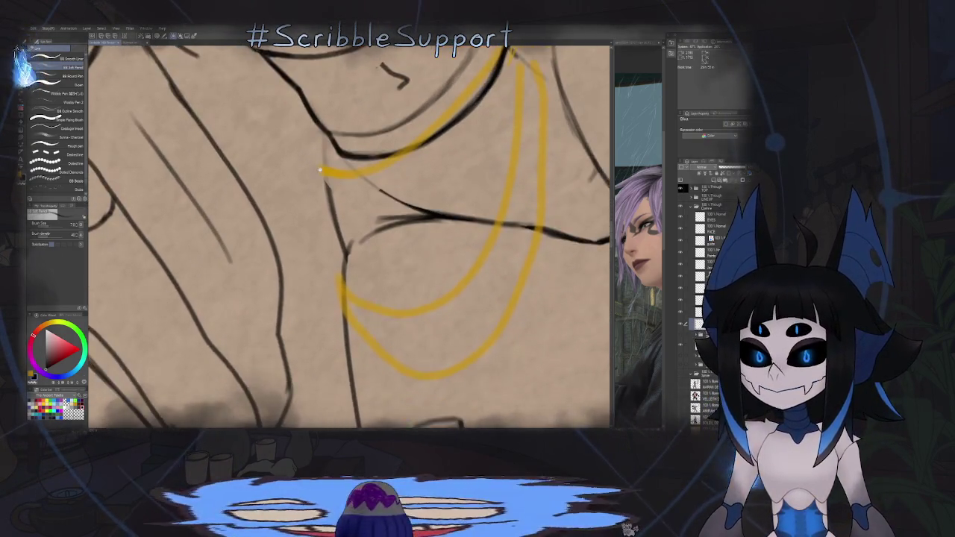
pyautogui.scroll(2, 326, 133)
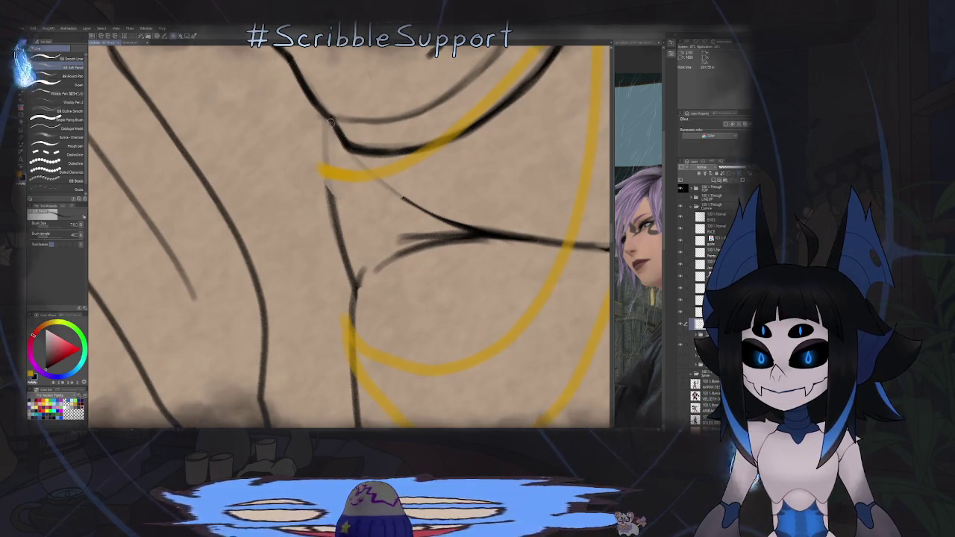
pyautogui.scroll(-2, 333, 212)
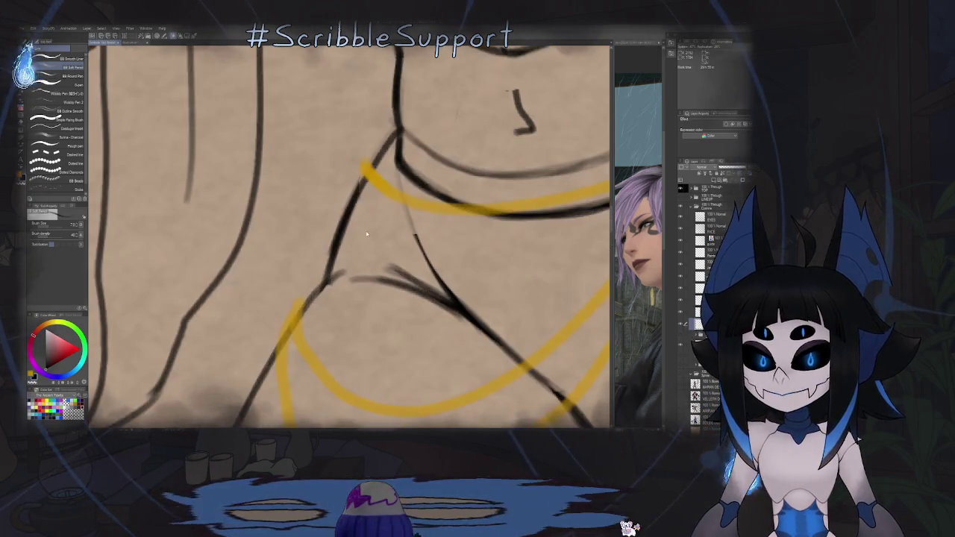
pyautogui.scroll(-2, 448, 194)
pyautogui.scroll(-2, 525, 181)
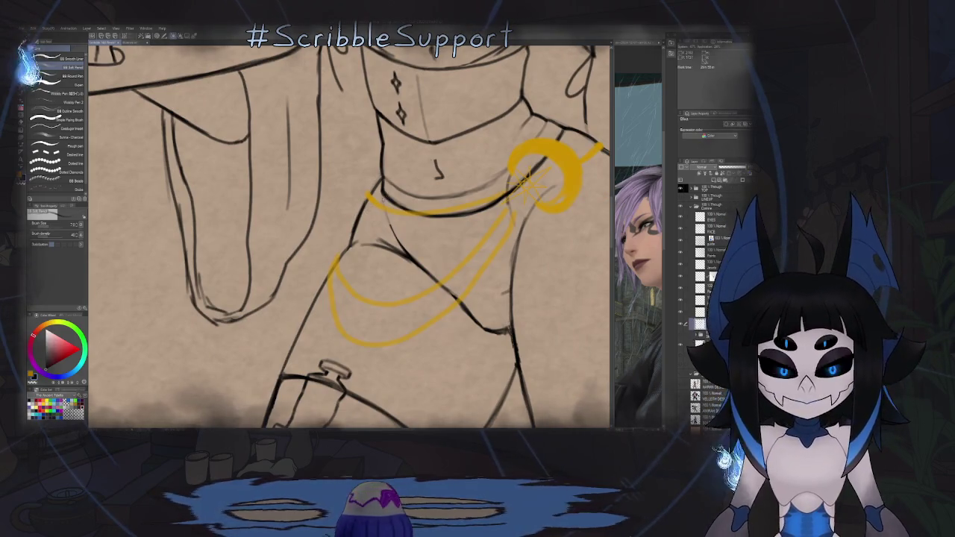
pyautogui.scroll(-1, 525, 182)
pyautogui.scroll(-1, 525, 183)
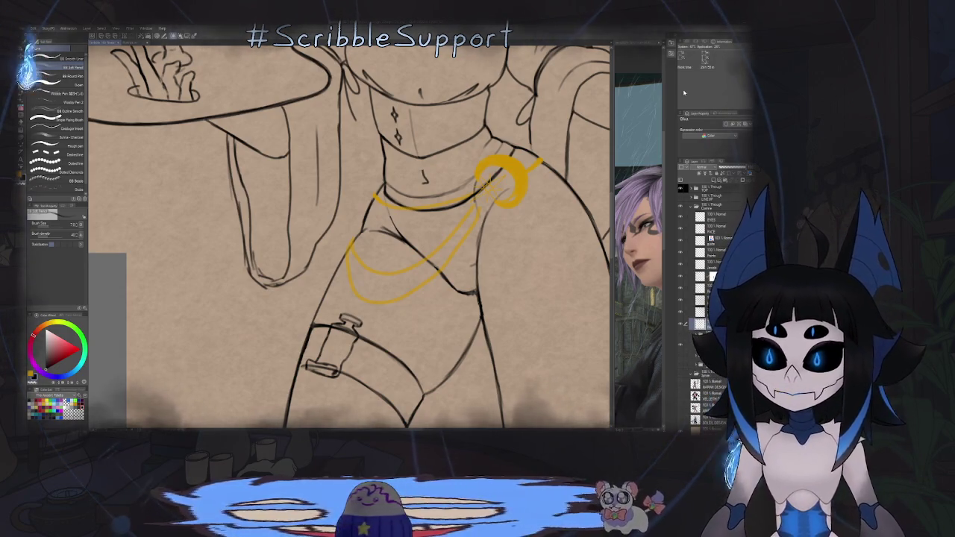
pyautogui.hotkey('ctrl', '-')
pyautogui.hotkey('ctrl', '-')
pyautogui.hotkey('ctrl', '-')
pyautogui.press('h')
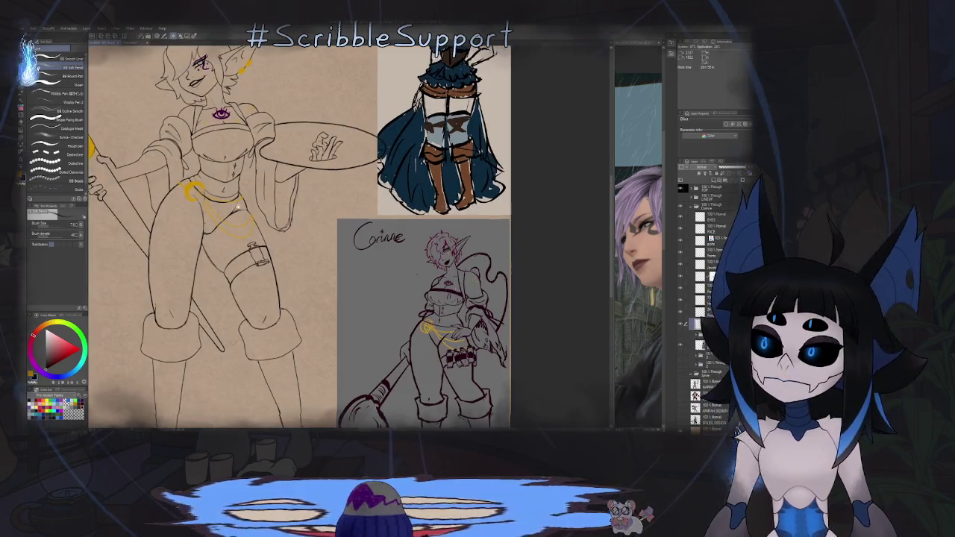
pyautogui.scroll(1, 239, 209)
pyautogui.scroll(1, 269, 209)
pyautogui.scroll(1, 306, 210)
pyautogui.scroll(1, 336, 211)
pyautogui.scroll(1, 337, 208)
pyautogui.scroll(1, 341, 186)
pyautogui.scroll(2, 344, 163)
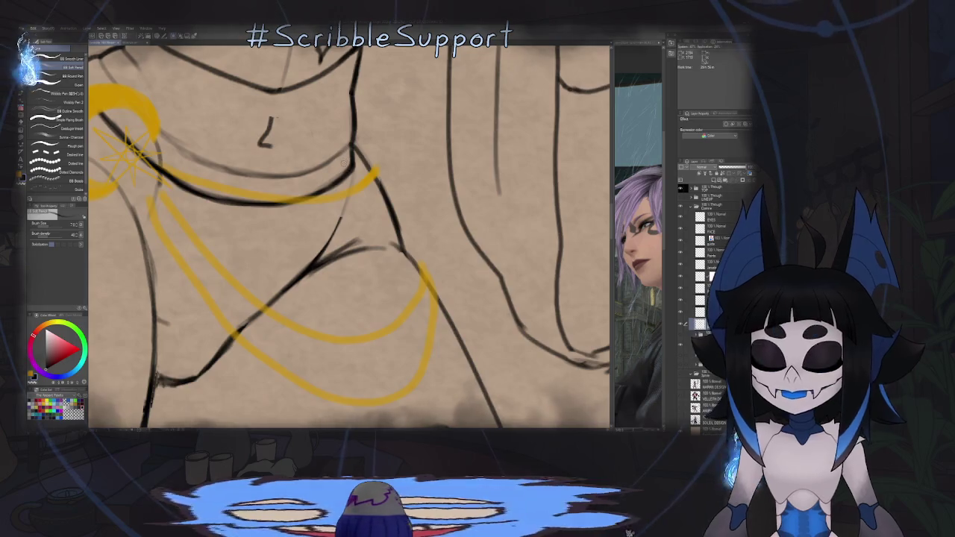
pyautogui.press('m')
pyautogui.scroll(2, 347, 157)
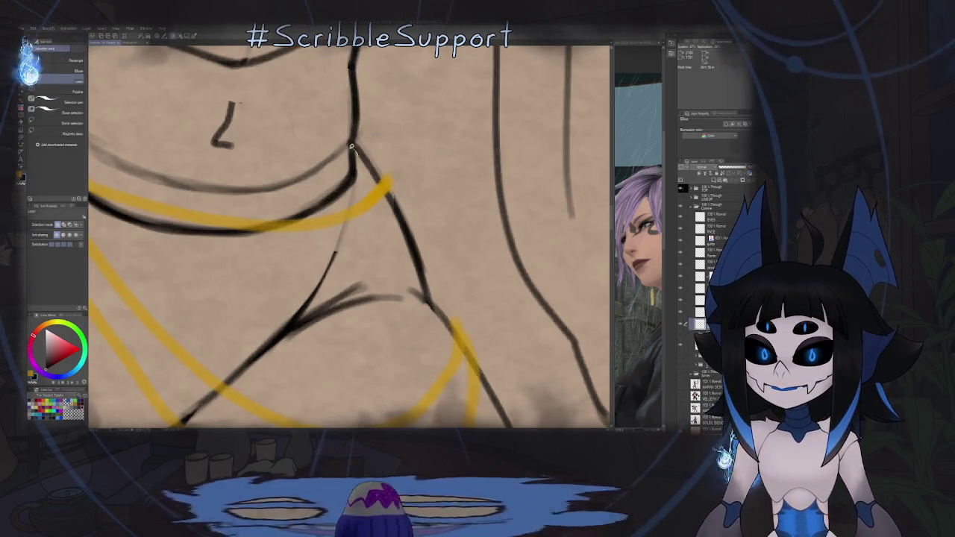
# Step: Lasso a belt chain section and rotate it slightly to follow the belt
pyautogui.moveTo(352, 146)
pyautogui.mouseDown()
pyautogui.moveTo(355, 205)
pyautogui.moveTo(352, 153)
pyautogui.mouseUp()
pyautogui.hotkey('ctrl', 't')
pyautogui.scroll(-2, 358, 216)
pyautogui.moveTo(329, 230); pyautogui.dragTo(354, 211)
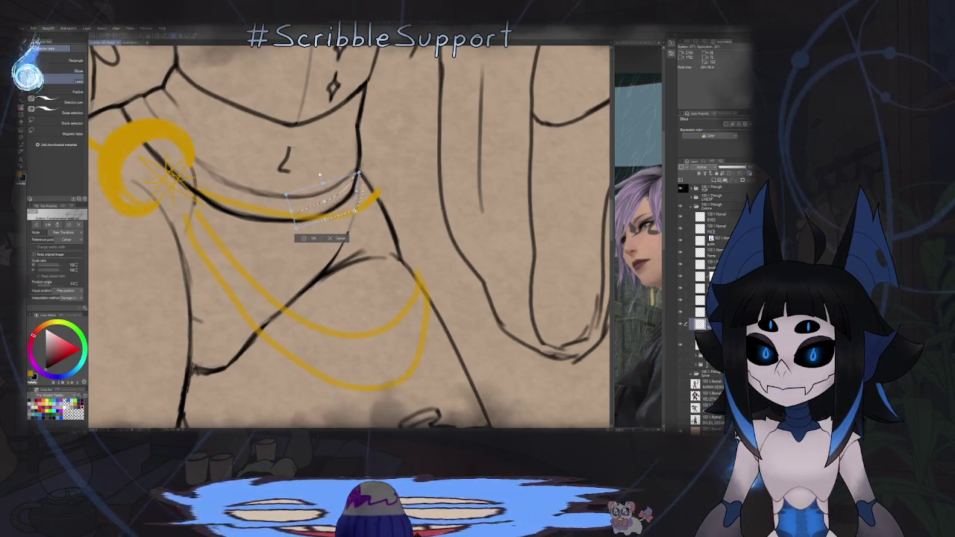
pyautogui.press('Return')
# Step: Rotate and mirror the view to check the tilted belt chain
pyautogui.press('b')
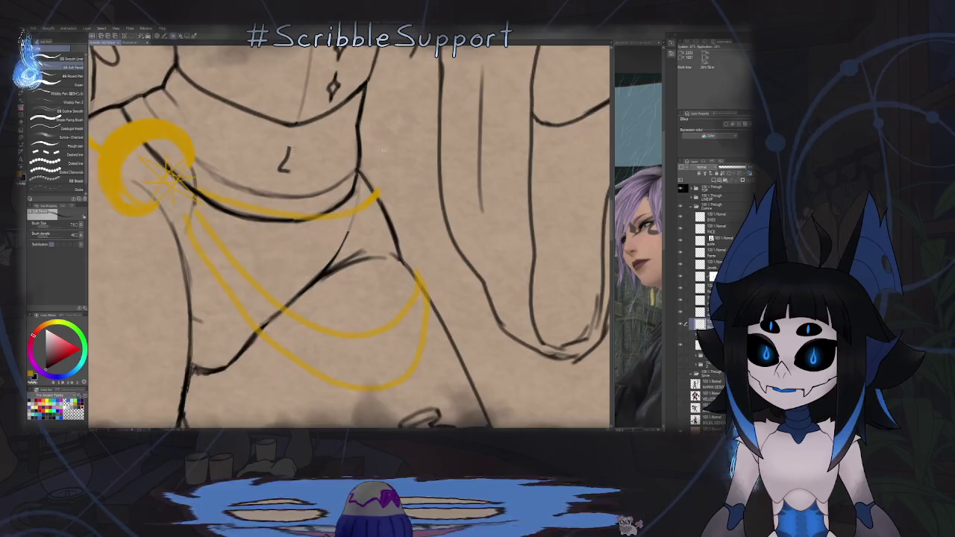
pyautogui.scroll(-2, 350, 236)
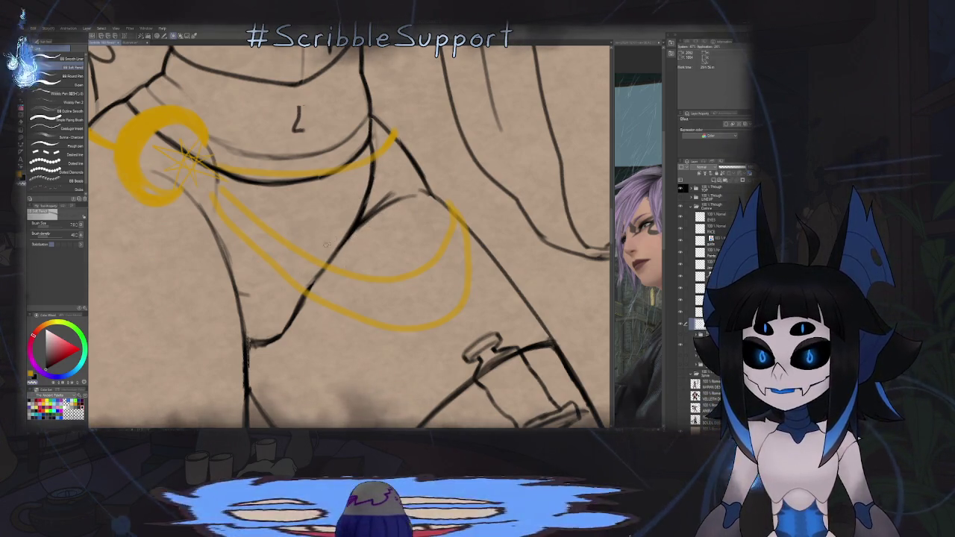
pyautogui.press('-')
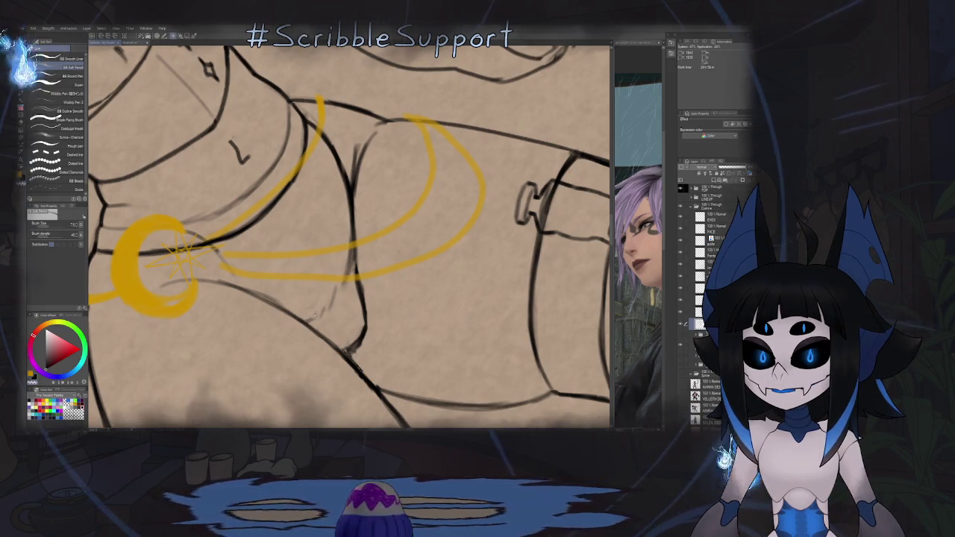
pyautogui.scroll(-3, 351, 235)
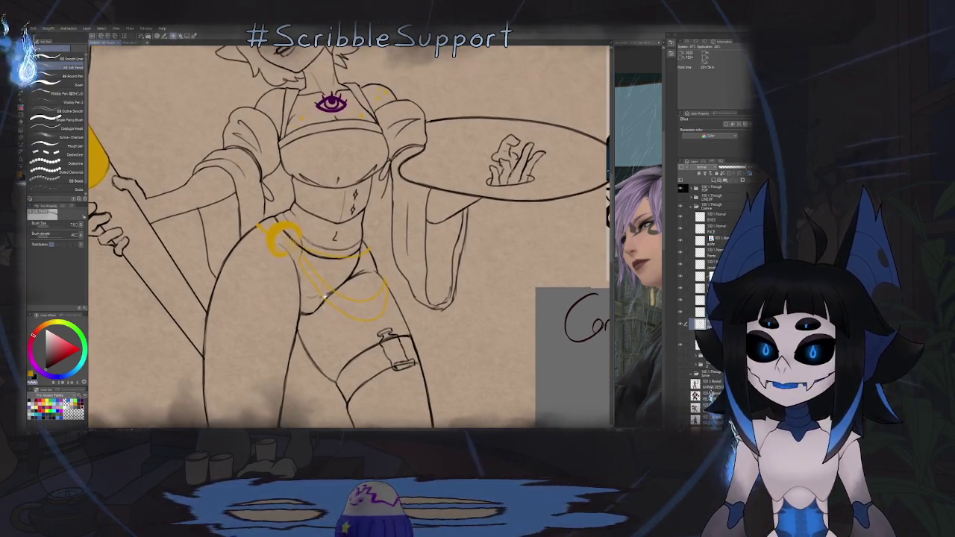
pyautogui.scroll(2, 350, 235)
pyautogui.scroll(-2, 369, 242)
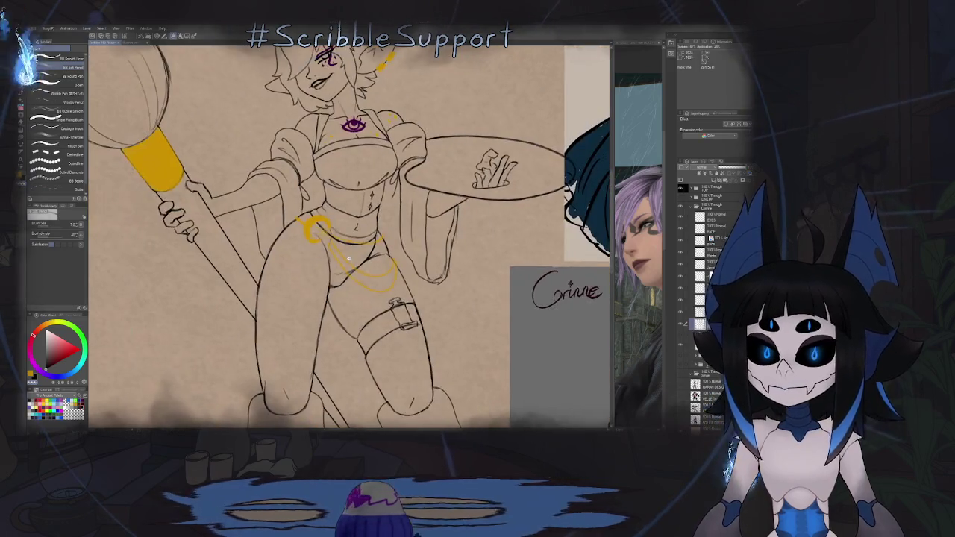
pyautogui.scroll(-2, 370, 253)
pyautogui.press('h')
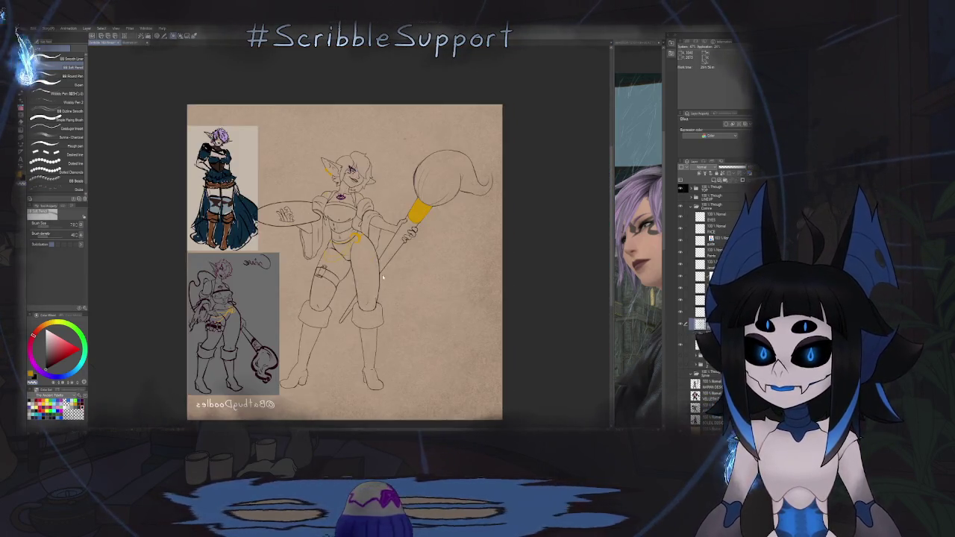
pyautogui.scroll(2, 309, 277)
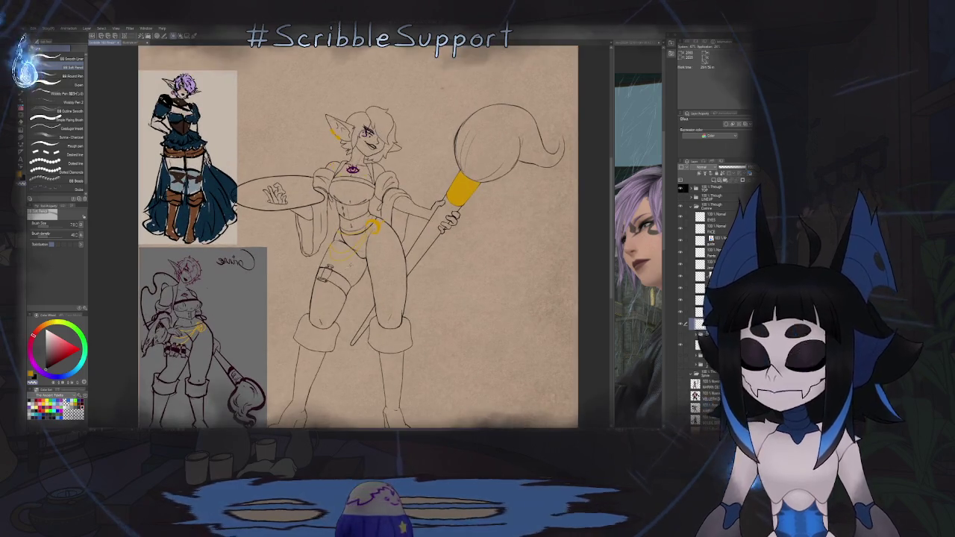
# Step: Lasso the yellow hip chains and transform them into a new position
pyautogui.press('e')
pyautogui.press('m')
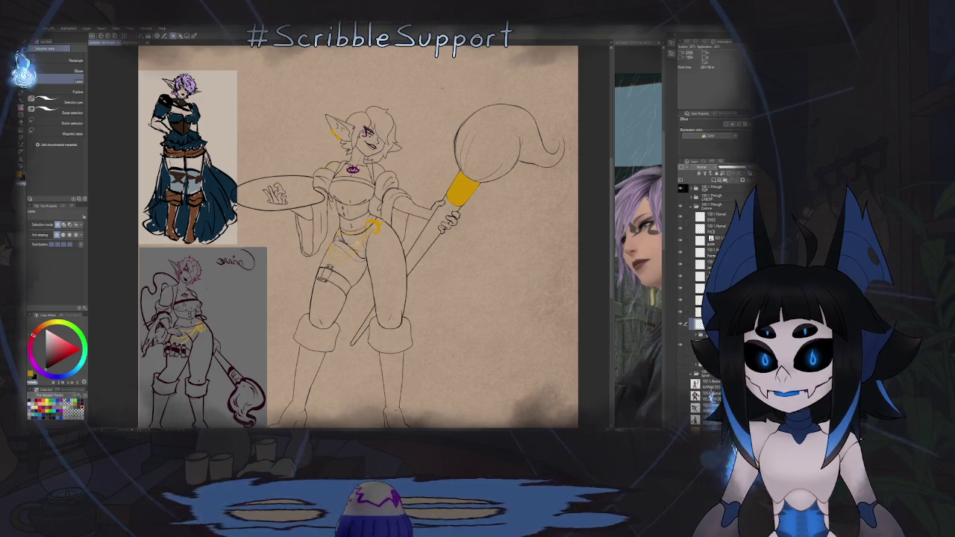
pyautogui.hotkey('ctrl', 't')
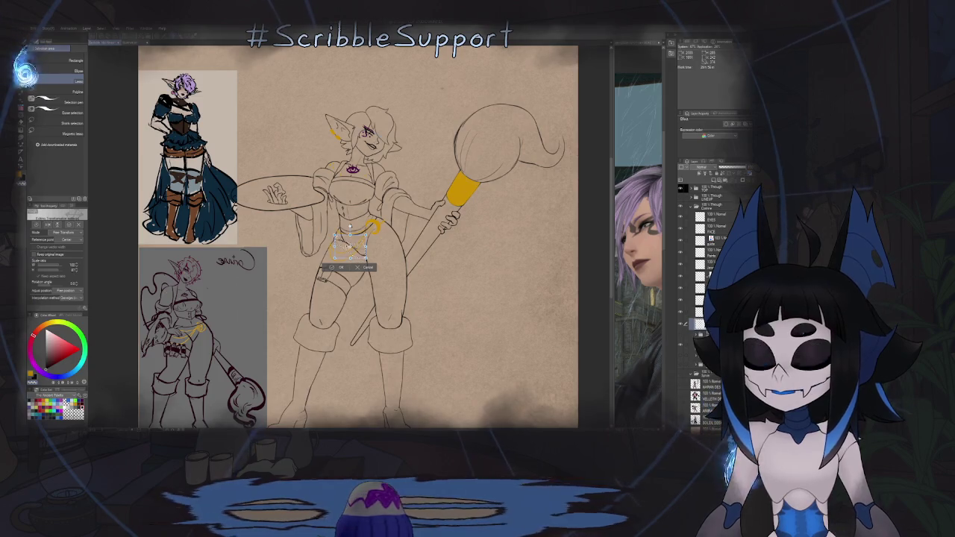
pyautogui.press('Return')
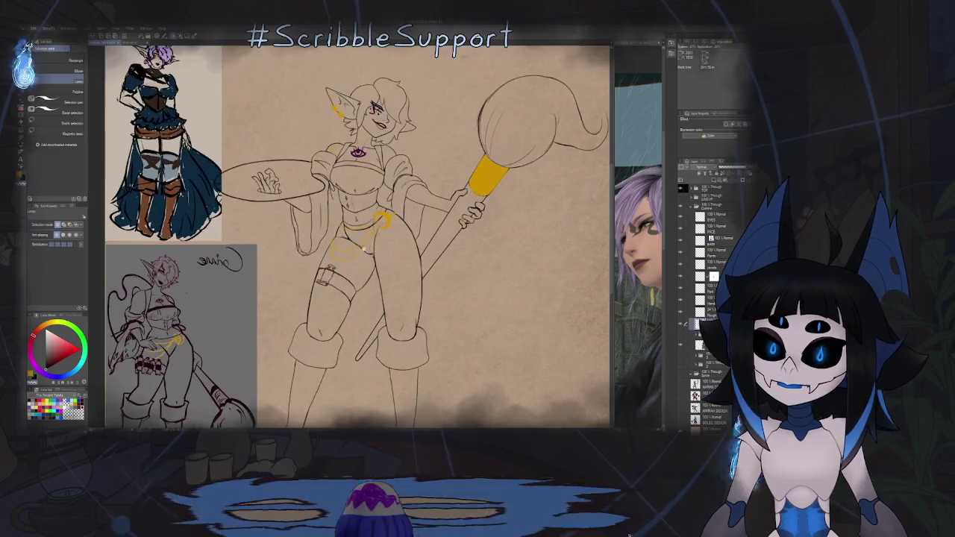
pyautogui.press('p')
pyautogui.hotkey('ctrl', '0')
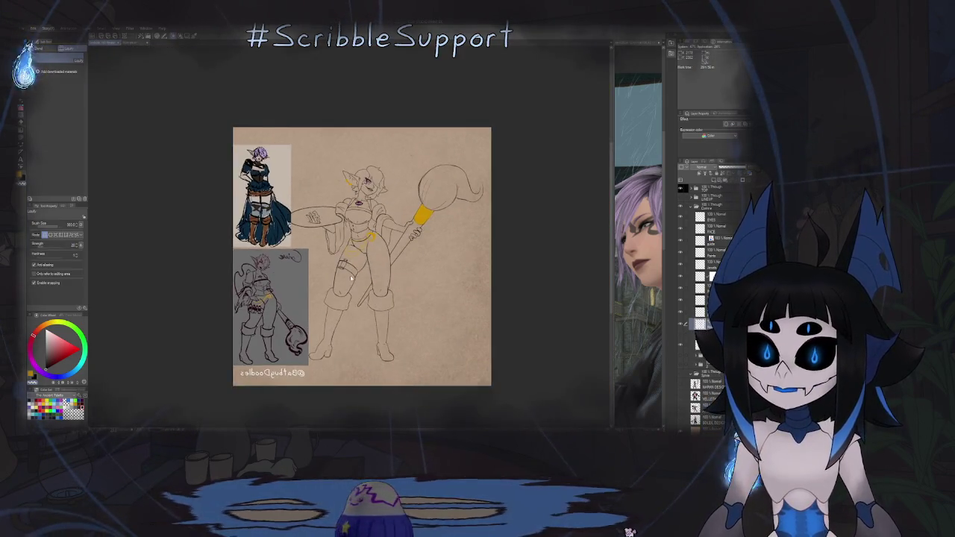
# Step: Unmirror the view and zoom in on the elf's thigh strap
pyautogui.press('h')
pyautogui.hotkey('ctrl', '+')
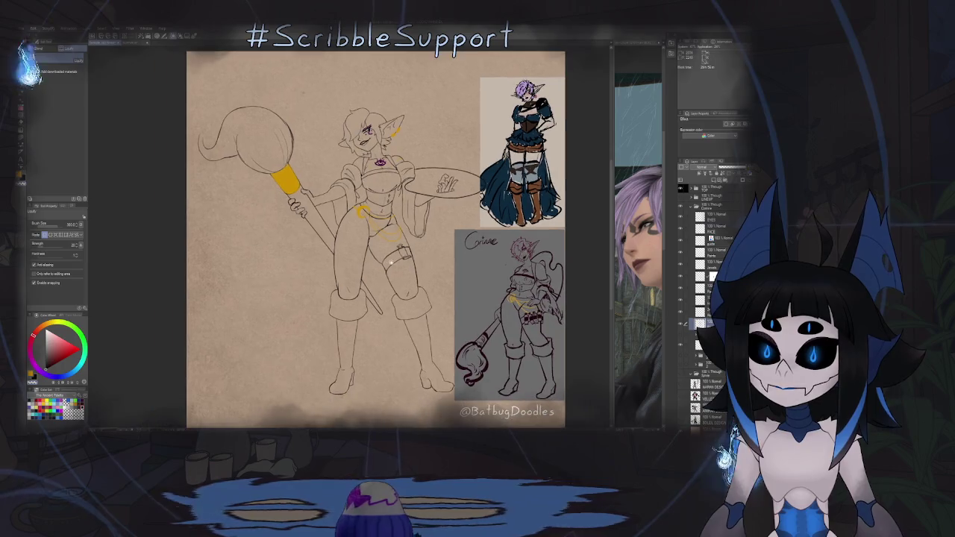
pyautogui.hotkey('ctrl', '-')
pyautogui.hotkey('ctrl', '-')
pyautogui.hotkey('ctrl', '-')
pyautogui.hotkey('ctrl', '+')
pyautogui.hotkey('ctrl', '+')
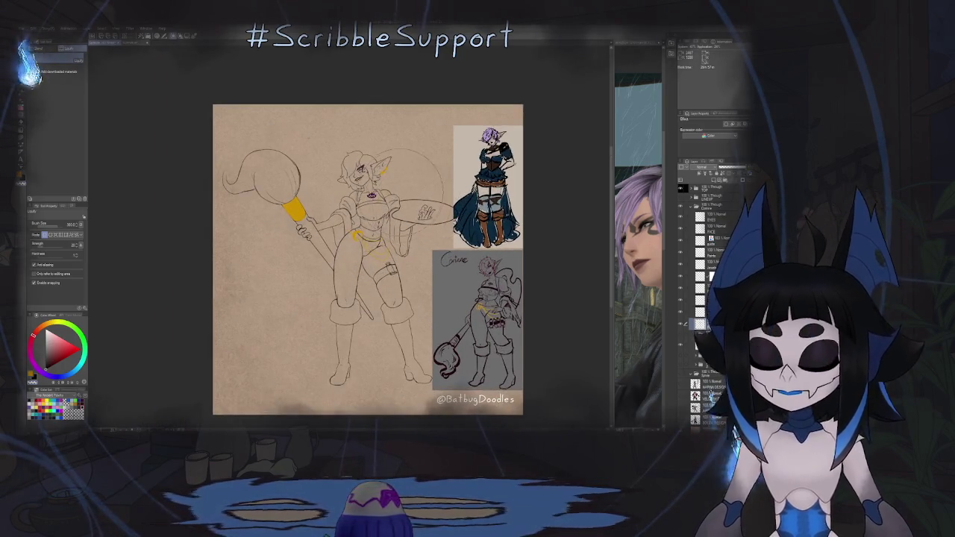
pyautogui.press('p')
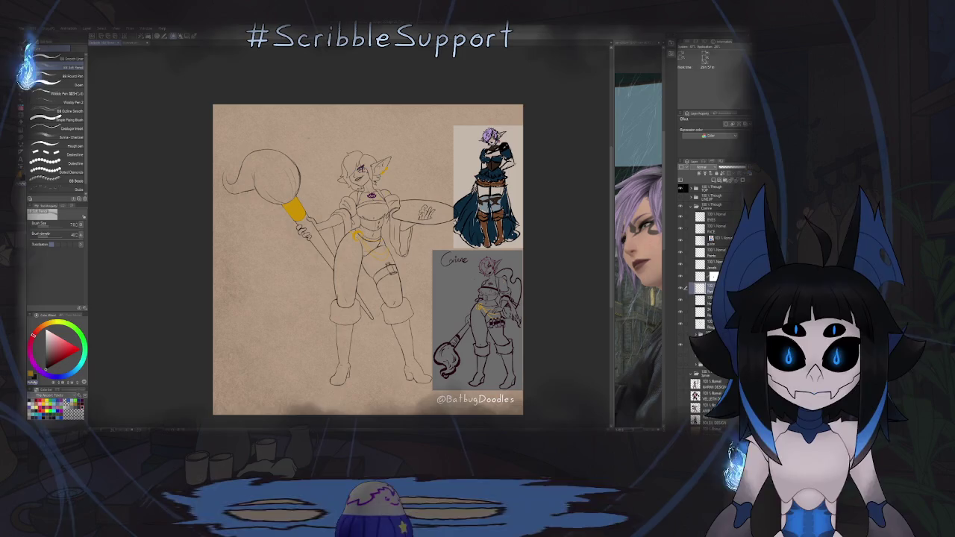
pyautogui.hotkey('ctrl', '+')
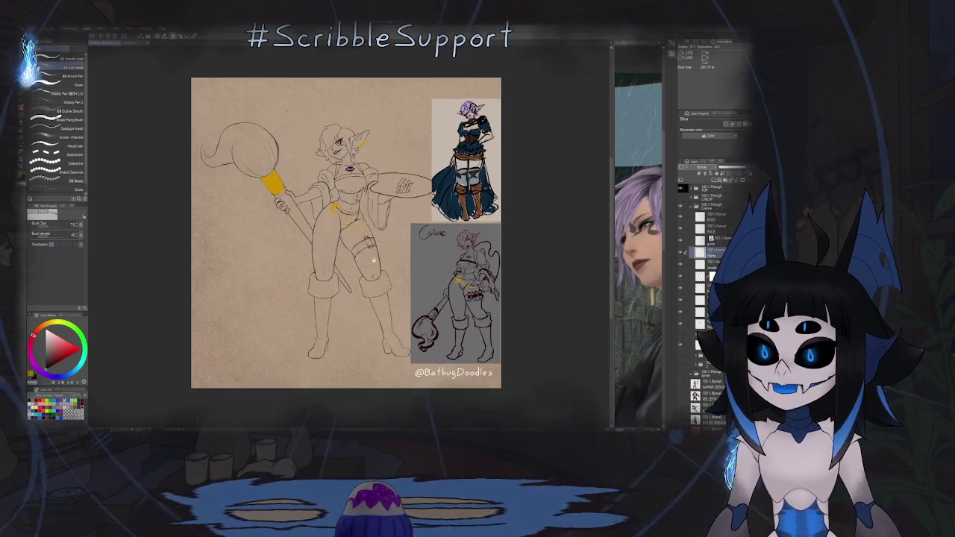
pyautogui.hotkey('ctrl', '+')
pyautogui.hotkey('ctrl', '+')
pyautogui.hotkey('ctrl', '+')
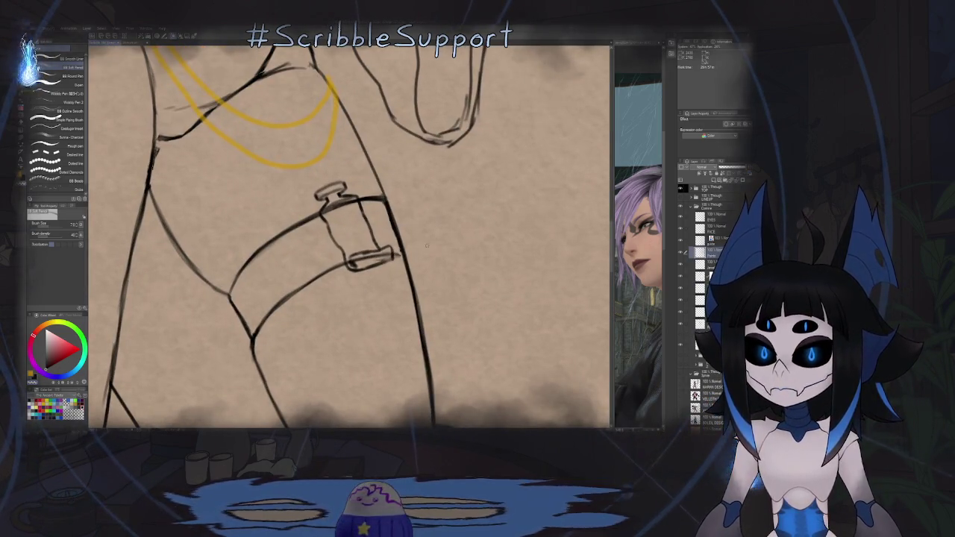
# Step: Add short pen strokes at the buckle's top and along the strap's right edge
pyautogui.press('m')
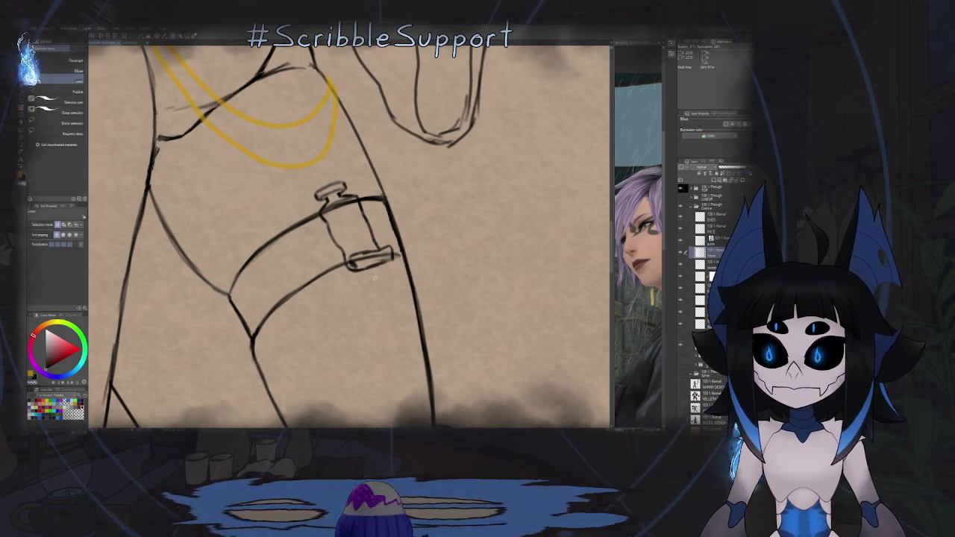
pyautogui.hotkey('ctrl', '-')
pyautogui.hotkey('ctrl', '-')
pyautogui.press('p')
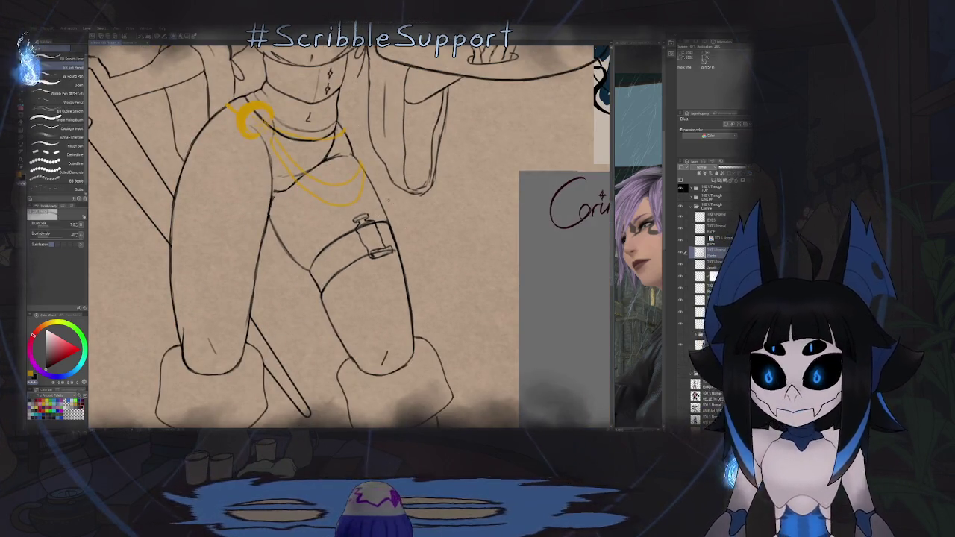
pyautogui.hotkey('ctrl', '+')
pyautogui.hotkey('ctrl', '+')
pyautogui.hotkey('ctrl', '+')
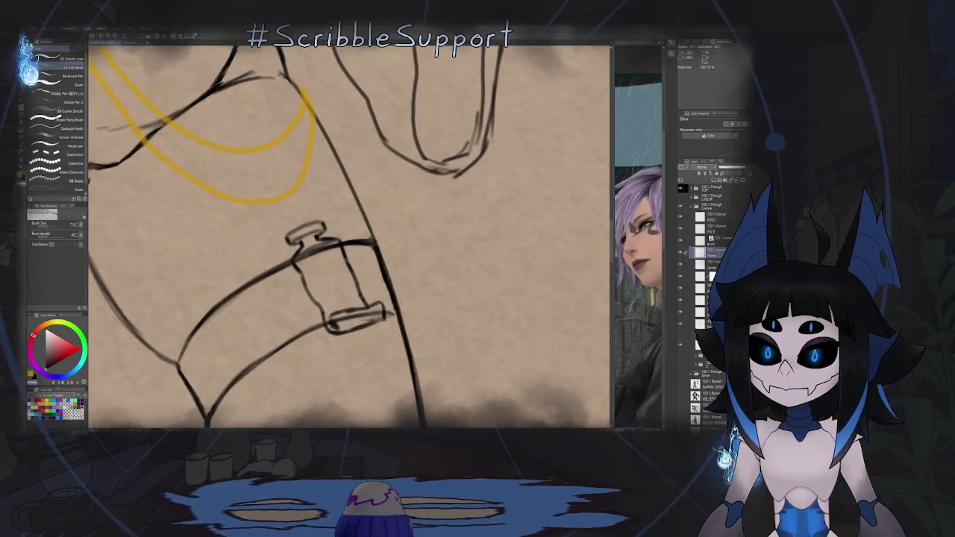
pyautogui.moveTo(337, 238); pyautogui.dragTo(348, 228)
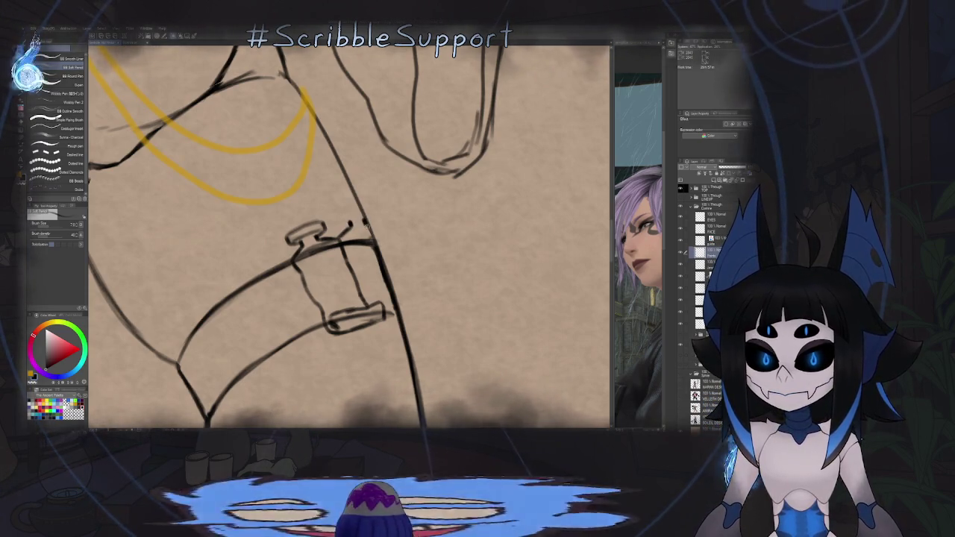
pyautogui.moveTo(362, 216)
pyautogui.mouseDown()
pyautogui.moveTo(368, 207)
pyautogui.moveTo(390, 278)
pyautogui.mouseUp()
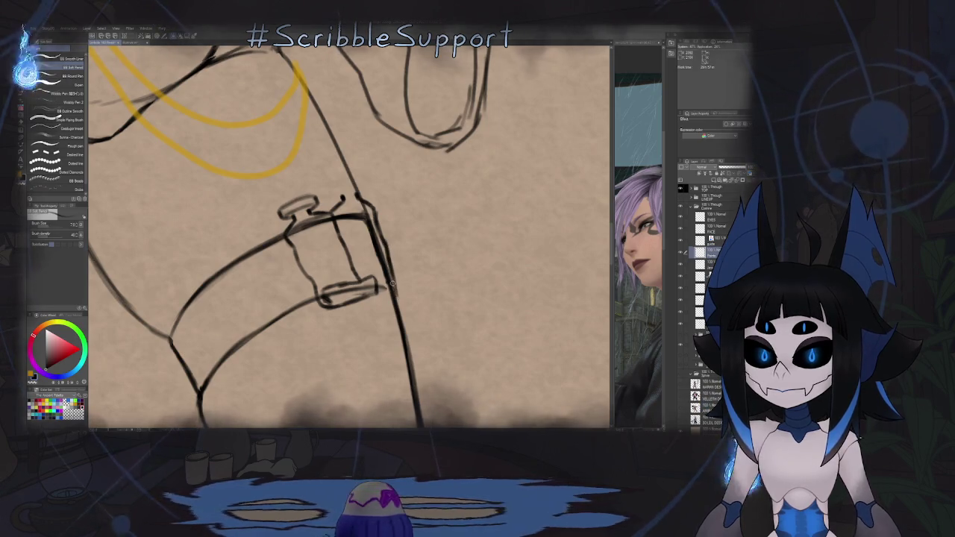
pyautogui.moveTo(392, 276)
pyautogui.mouseDown()
pyautogui.moveTo(398, 312)
pyautogui.moveTo(428, 272)
pyautogui.moveTo(396, 306)
pyautogui.mouseUp()
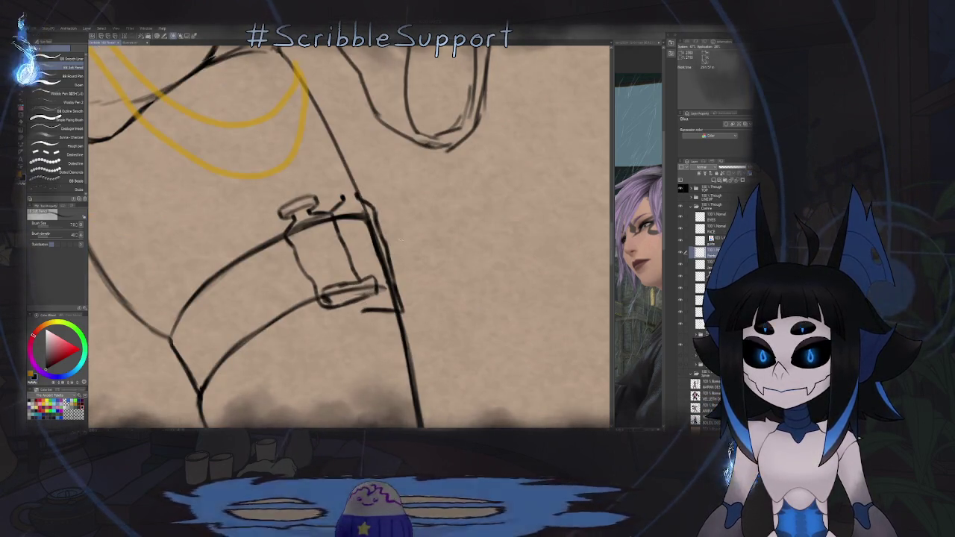
pyautogui.moveTo(398, 243); pyautogui.dragTo(289, 311)
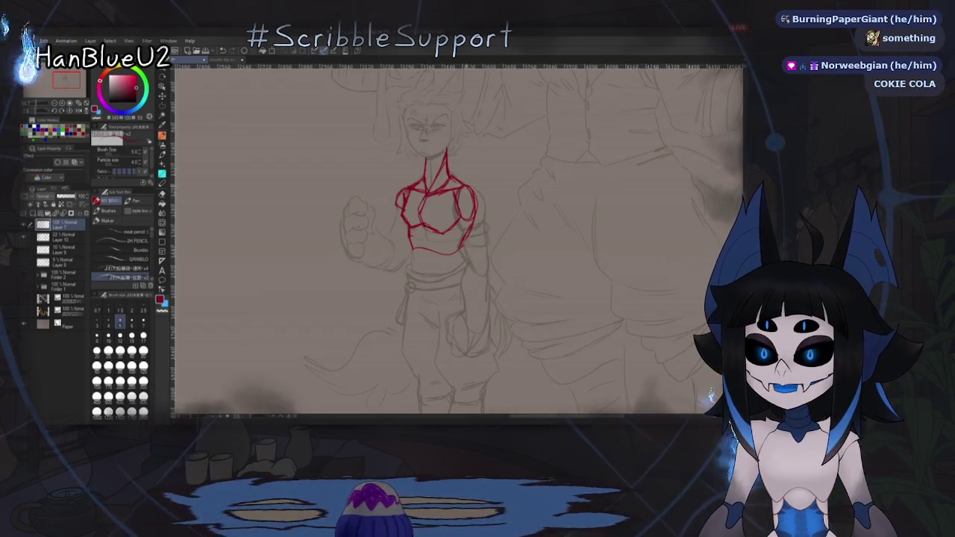
# Step: Extend the red waist line, undo a stray stroke, and redraw the torso's lower right
pyautogui.press('h')
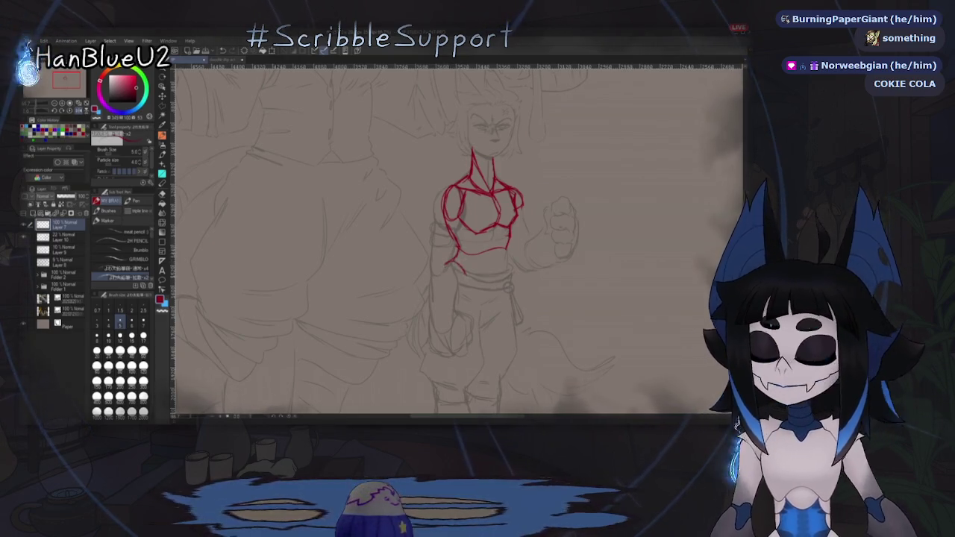
pyautogui.press('h')
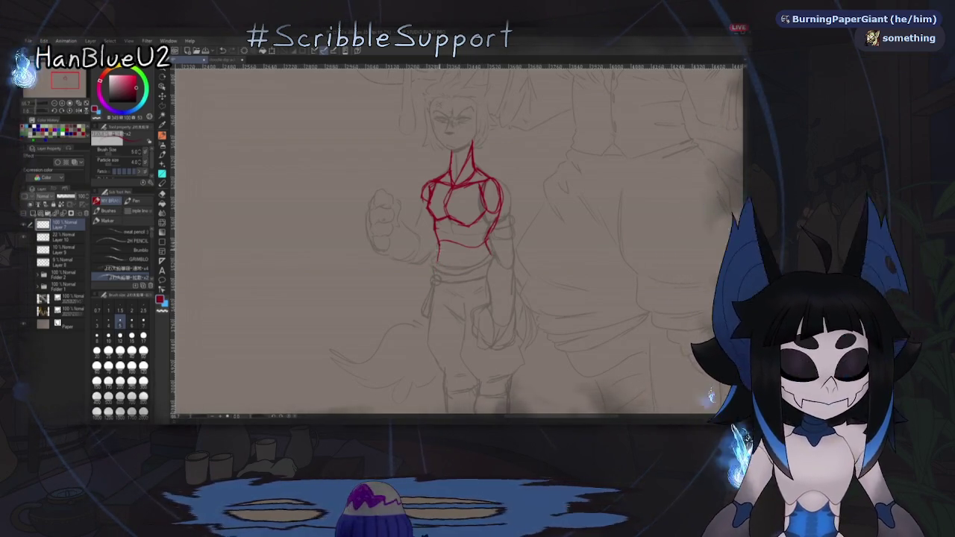
pyautogui.moveTo(437, 264)
pyautogui.mouseDown()
pyautogui.moveTo(439, 282)
pyautogui.moveTo(484, 275)
pyautogui.moveTo(498, 257)
pyautogui.mouseUp()
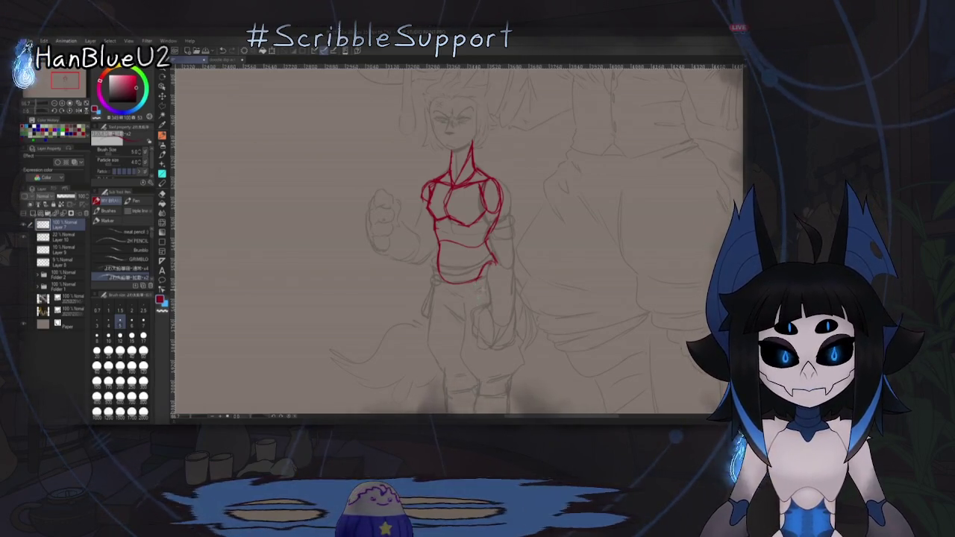
pyautogui.scroll(-1, 486, 294)
pyautogui.scroll(-1, 486, 294)
pyautogui.scroll(-1, 505, 326)
pyautogui.scroll(-1, 506, 326)
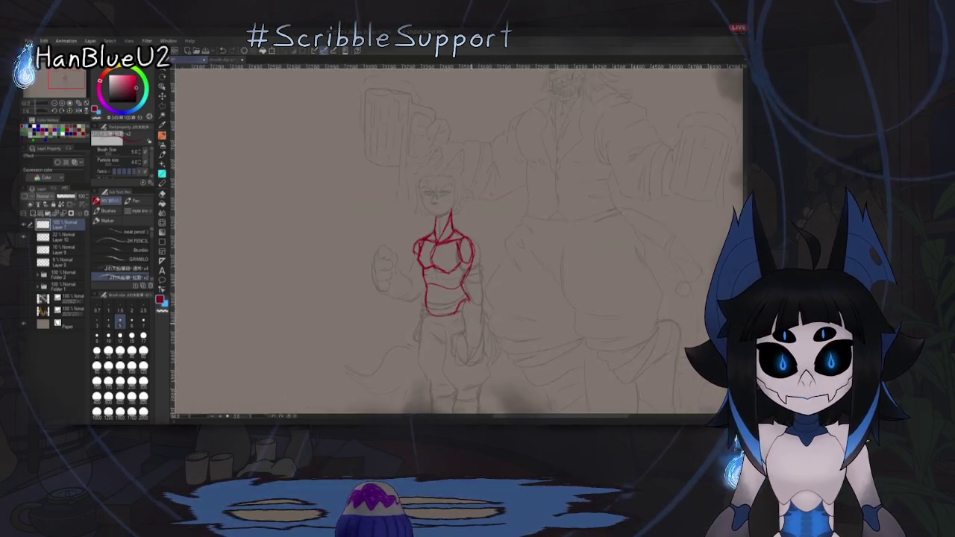
pyautogui.moveTo(459, 299); pyautogui.dragTo(489, 228)
pyautogui.hotkey('ctrl', 'z')
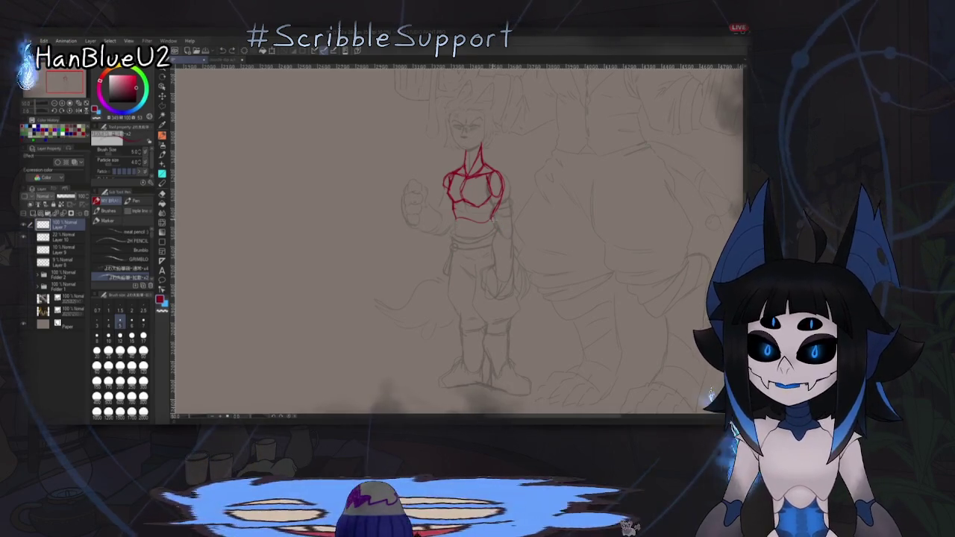
pyautogui.moveTo(492, 203); pyautogui.dragTo(493, 238)
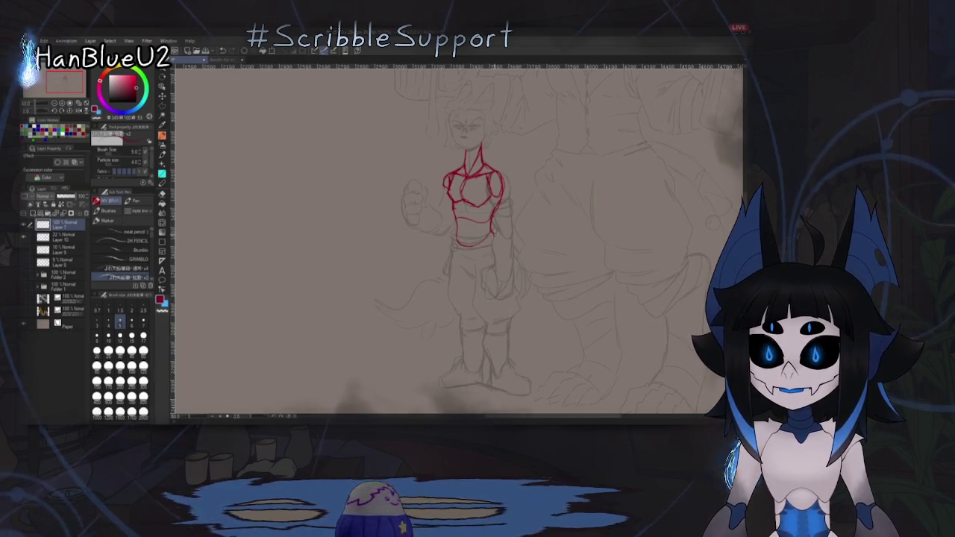
# Step: Recentre and mirror the view to check the red torso sketch
pyautogui.scroll(2, 471, 273)
pyautogui.moveTo(471, 273)
pyautogui.mouseDown()
pyautogui.moveTo(476, 288)
pyautogui.moveTo(485, 261)
pyautogui.moveTo(487, 297)
pyautogui.mouseUp()
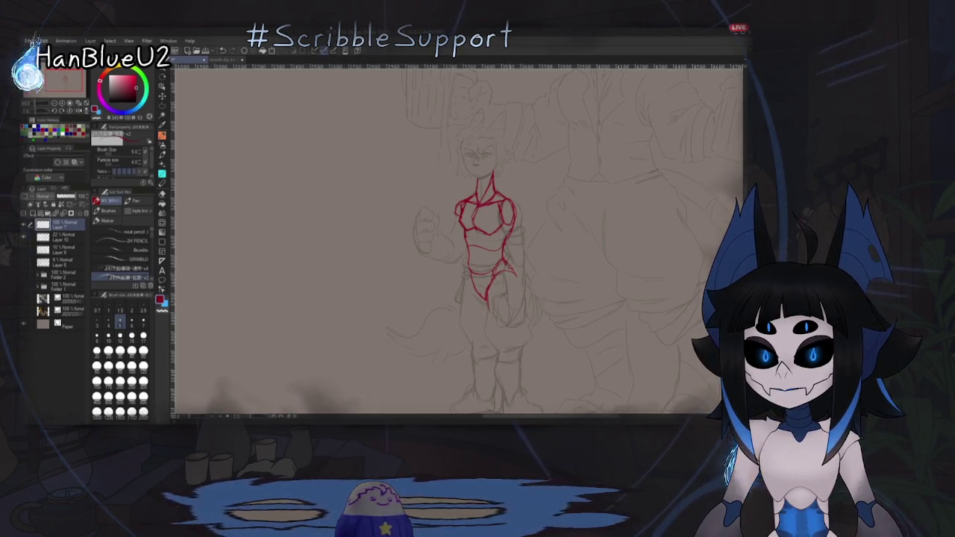
pyautogui.scroll(2, 524, 271)
pyautogui.press('h')
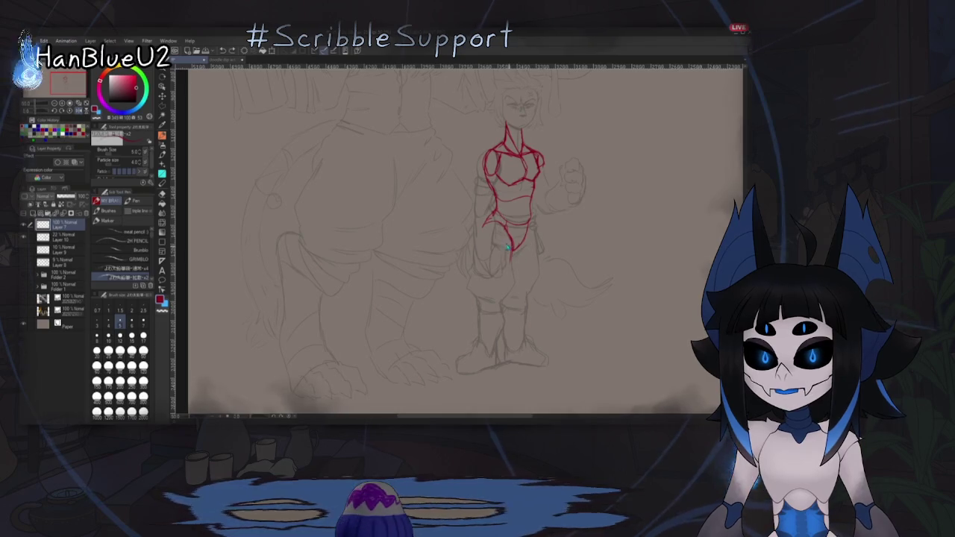
pyautogui.scroll(-2, 515, 331)
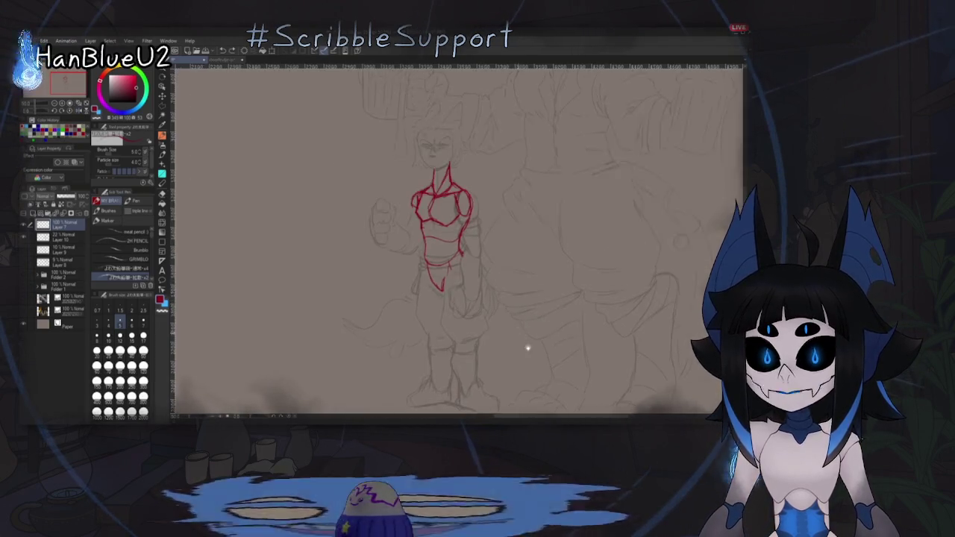
pyautogui.moveTo(485, 314); pyautogui.dragTo(488, 279)
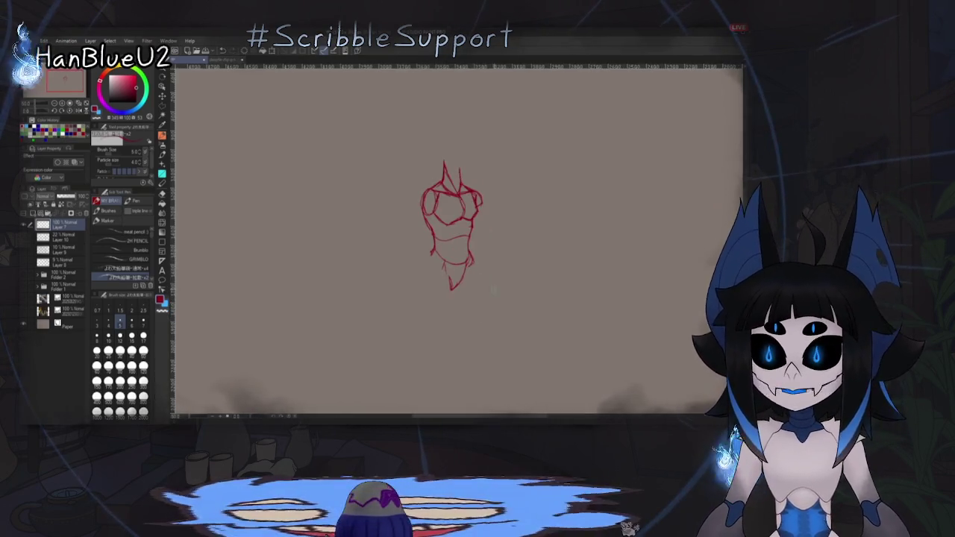
# Step: Sketch both red leg lines below the torso, mirroring to check them
pyautogui.moveTo(473, 288); pyautogui.dragTo(506, 291)
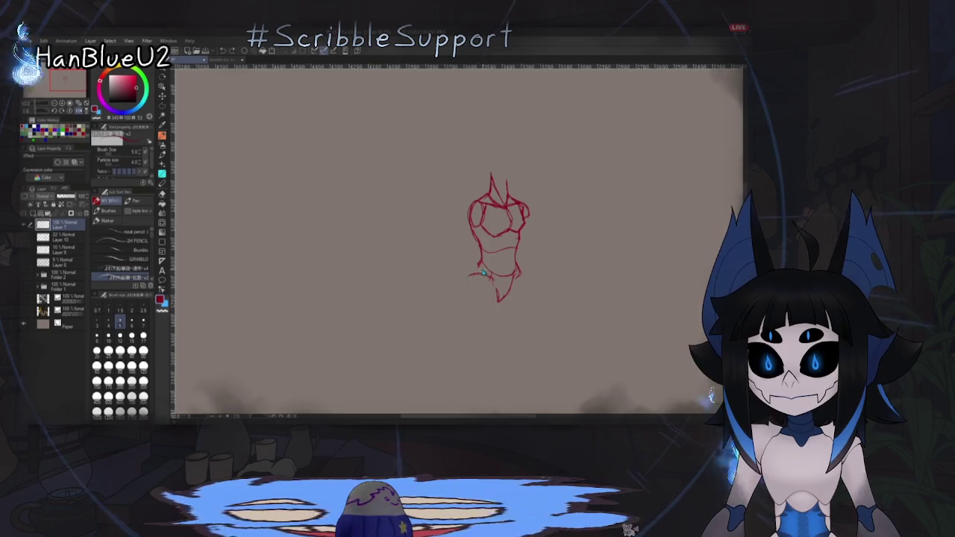
pyautogui.moveTo(556, 299)
pyautogui.mouseDown()
pyautogui.moveTo(505, 293)
pyautogui.moveTo(538, 286)
pyautogui.moveTo(473, 294)
pyautogui.moveTo(550, 251)
pyautogui.mouseUp()
pyautogui.moveTo(523, 299)
pyautogui.mouseDown()
pyautogui.moveTo(404, 288)
pyautogui.moveTo(448, 267)
pyautogui.mouseUp()
pyautogui.moveTo(445, 215); pyautogui.dragTo(455, 265)
pyautogui.moveTo(476, 200); pyautogui.dragTo(473, 281)
pyautogui.press('h')
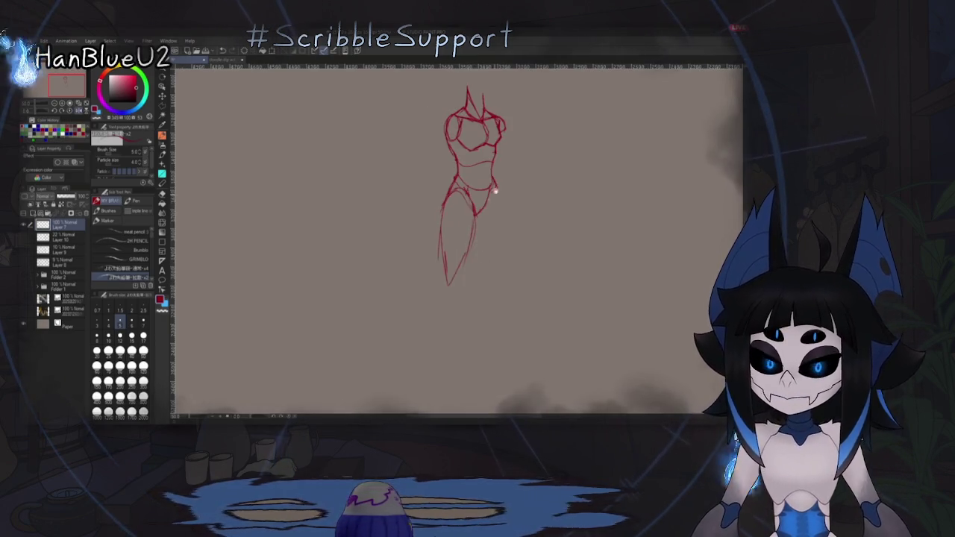
pyautogui.press('h')
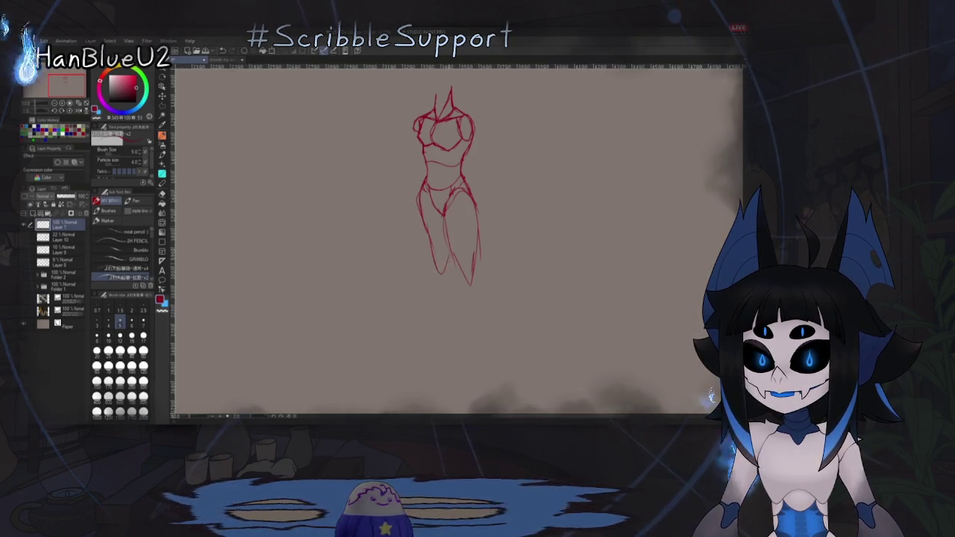
# Step: Sketch the feet and their bottom line, then add a small circle beside the figure
pyautogui.moveTo(499, 281); pyautogui.dragTo(550, 242)
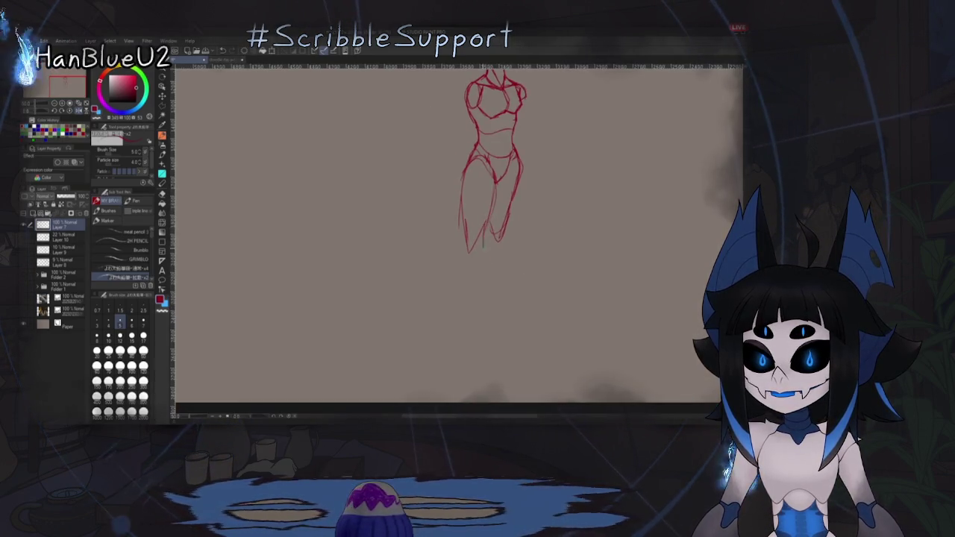
pyautogui.press('h')
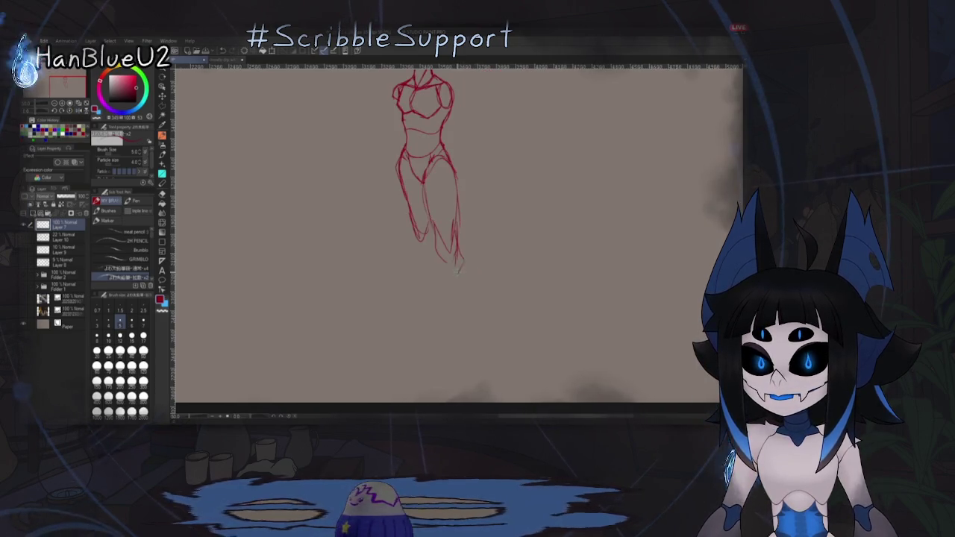
pyautogui.press('h')
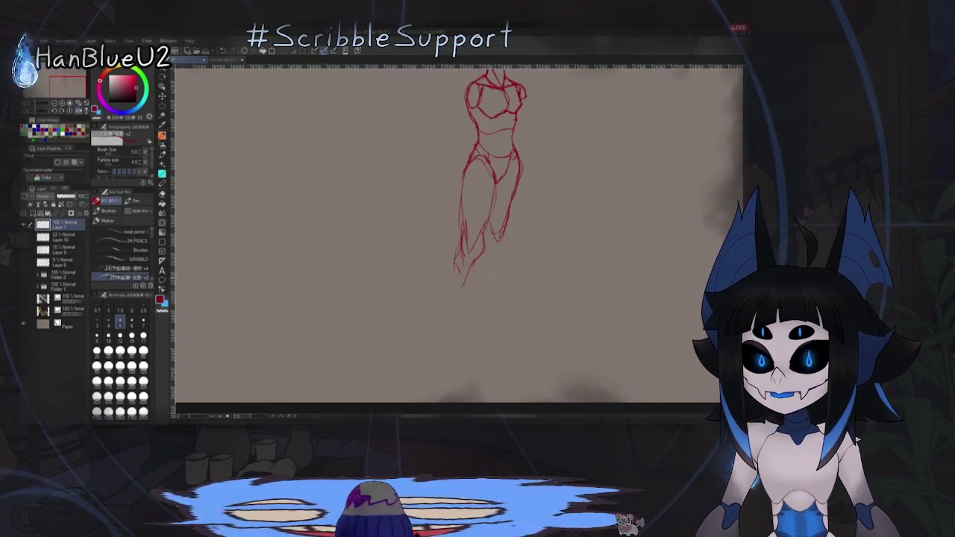
pyautogui.press('h')
pyautogui.moveTo(467, 258)
pyautogui.mouseDown()
pyautogui.moveTo(454, 282)
pyautogui.moveTo(470, 259)
pyautogui.moveTo(470, 334)
pyautogui.moveTo(481, 332)
pyautogui.mouseUp()
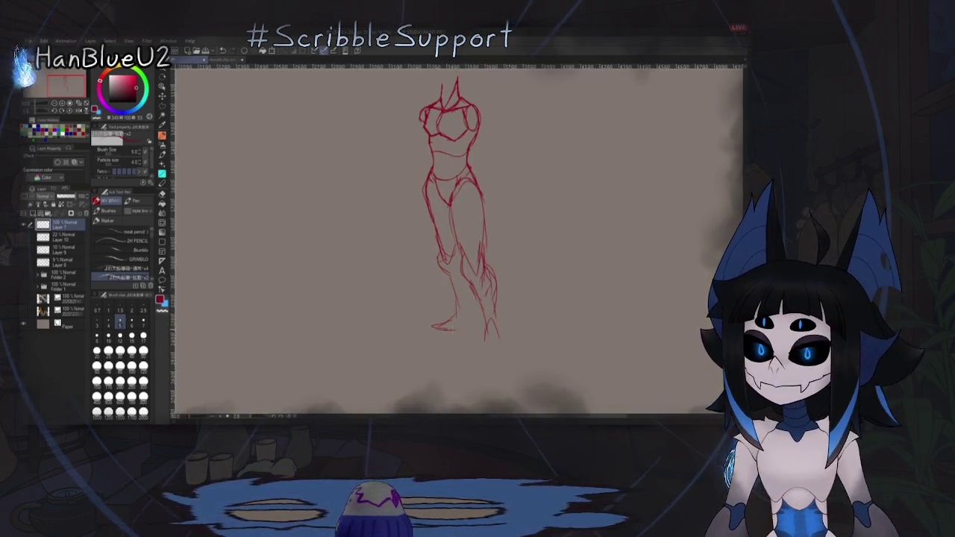
pyautogui.moveTo(431, 325); pyautogui.dragTo(457, 320)
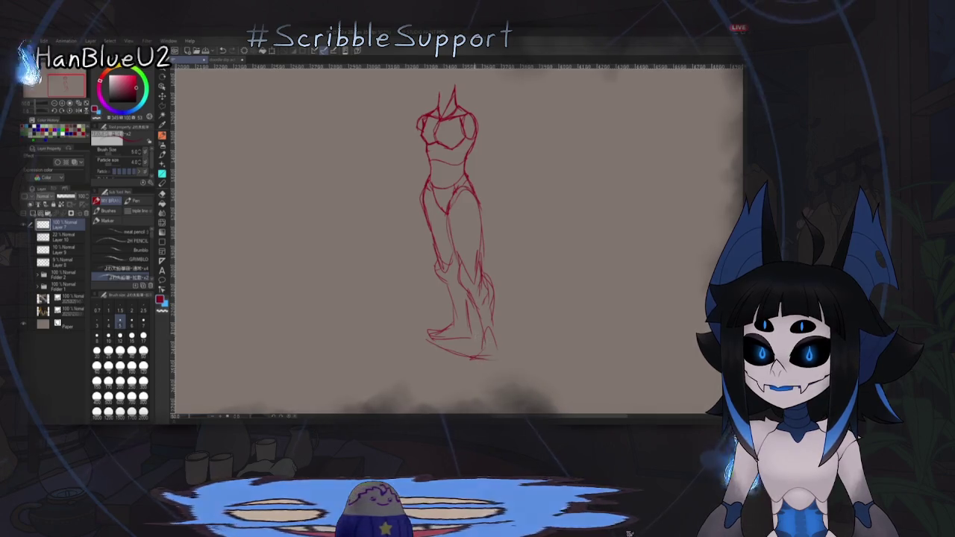
pyautogui.moveTo(428, 334); pyautogui.dragTo(494, 357)
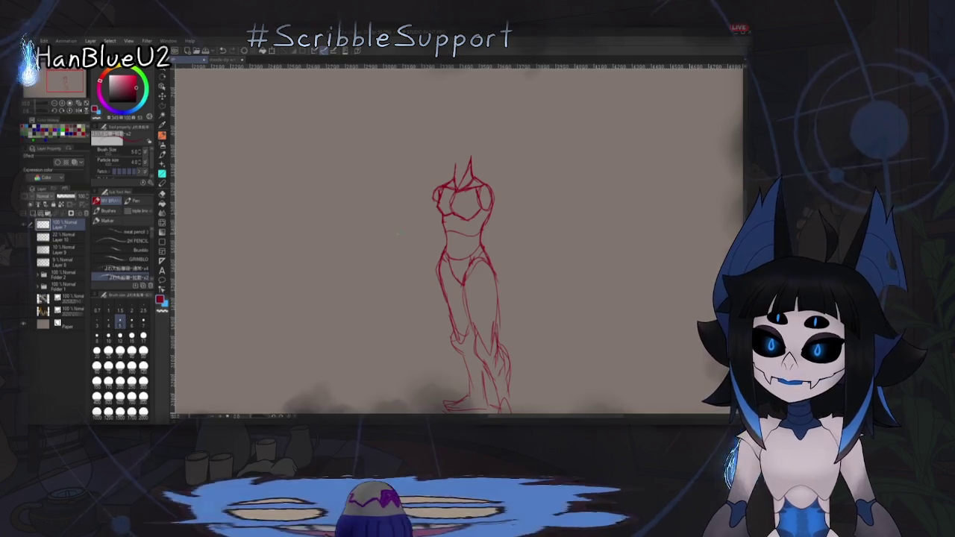
pyautogui.moveTo(395, 187); pyautogui.dragTo(399, 182)
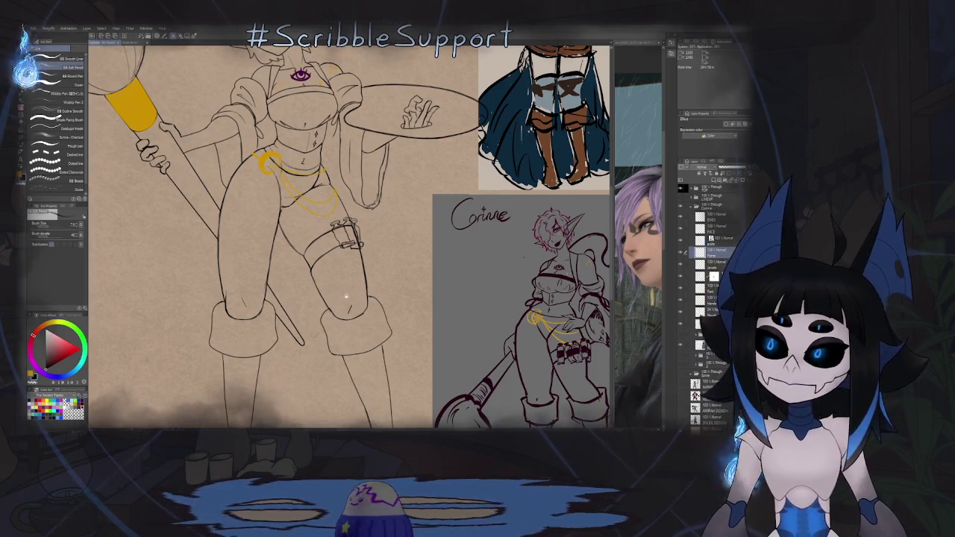
pyautogui.scroll(1, 418, 287)
pyautogui.scroll(1, 448, 276)
pyautogui.scroll(2, 485, 265)
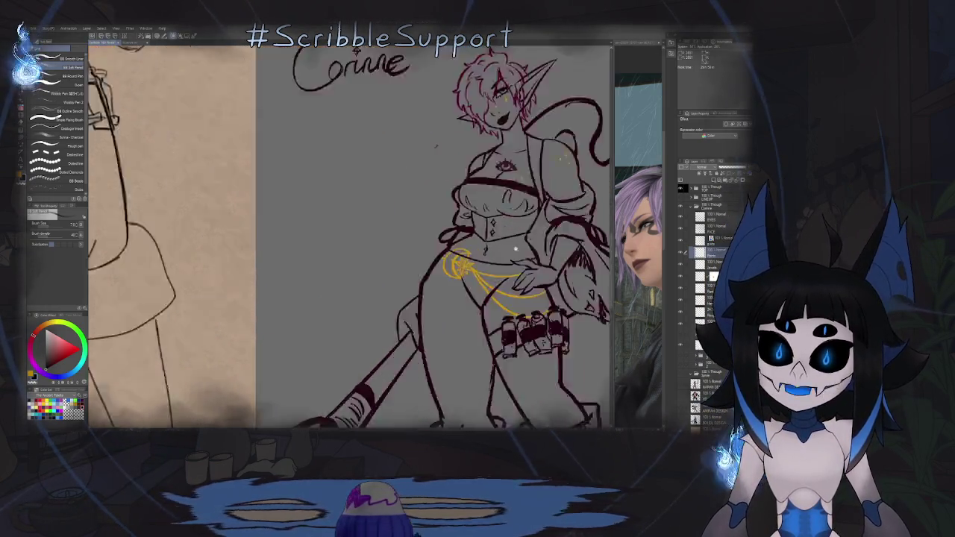
pyautogui.scroll(2, 518, 252)
pyautogui.scroll(-2, 519, 252)
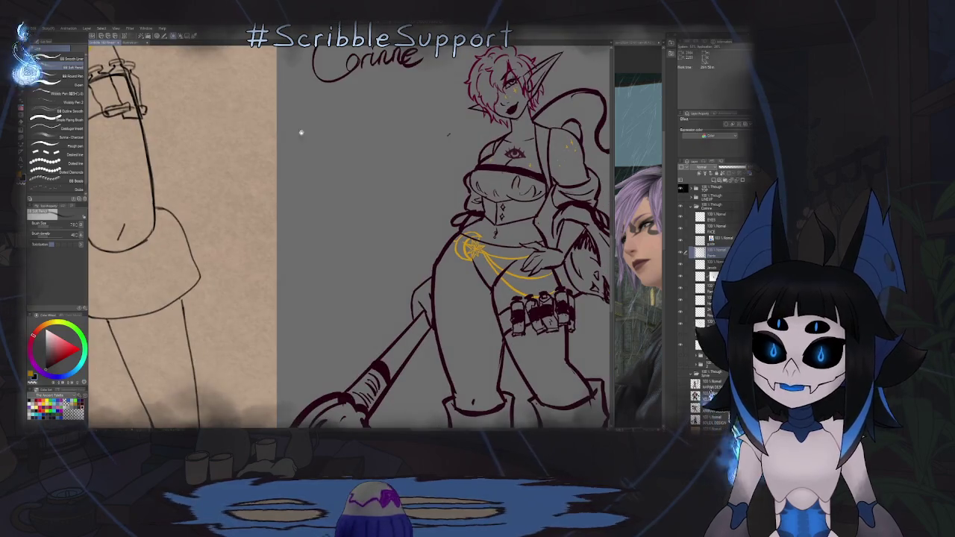
pyautogui.scroll(3, 451, 286)
pyautogui.scroll(3, 451, 285)
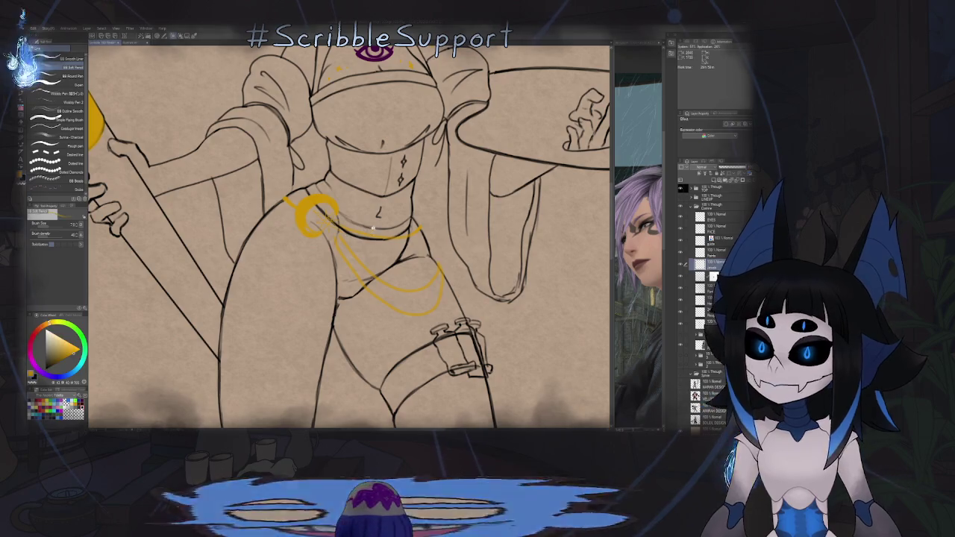
pyautogui.scroll(2, 381, 216)
pyautogui.scroll(2, 382, 212)
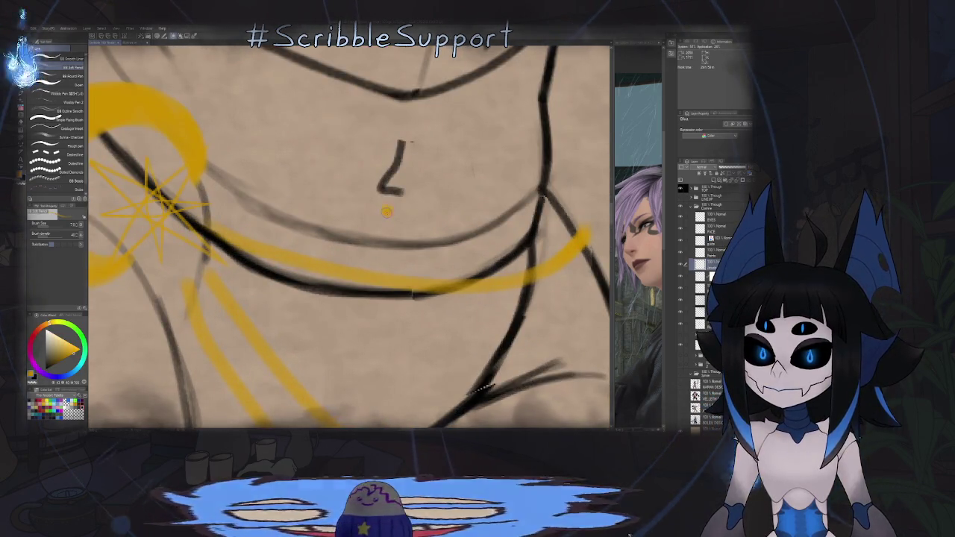
pyautogui.click(385, 209)
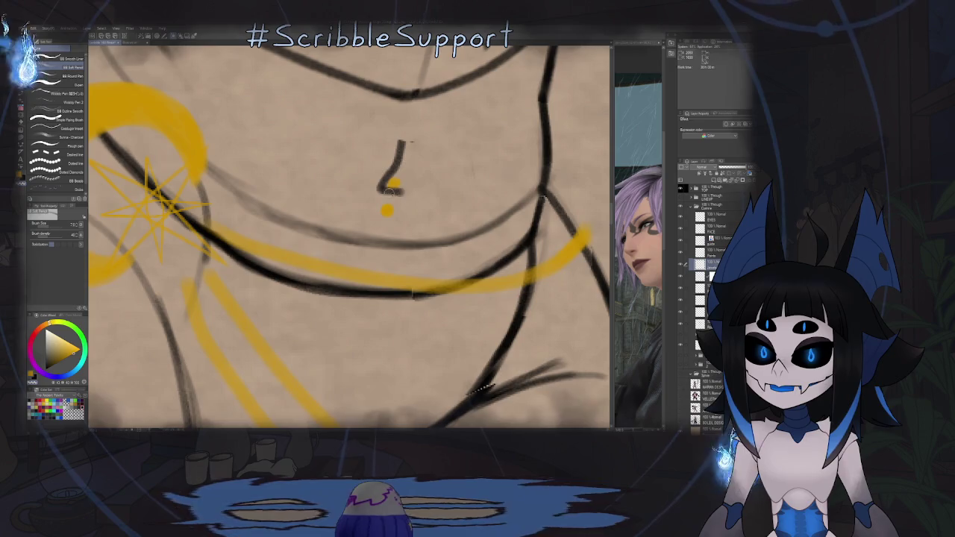
pyautogui.scroll(-2, 382, 190)
pyautogui.scroll(-2, 403, 202)
pyautogui.scroll(-2, 418, 215)
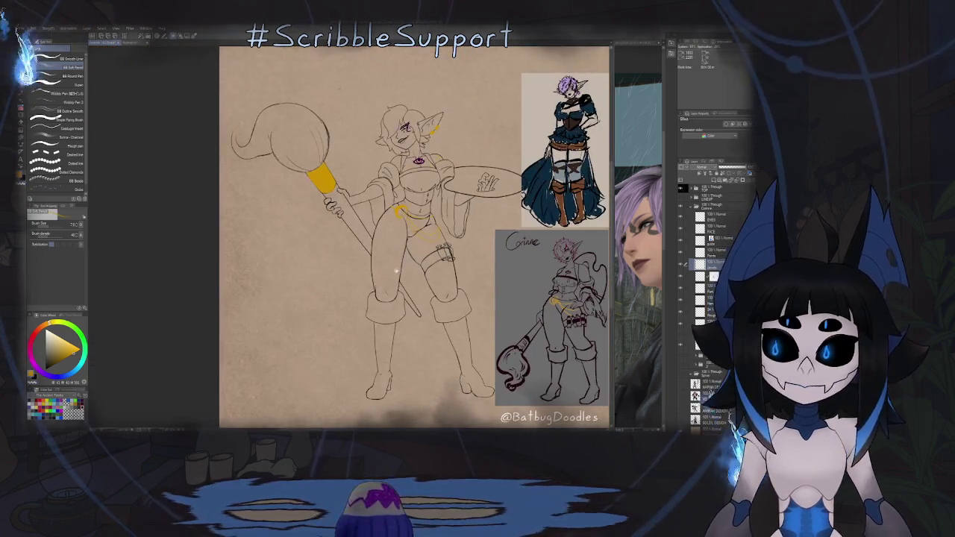
pyautogui.scroll(1, 412, 203)
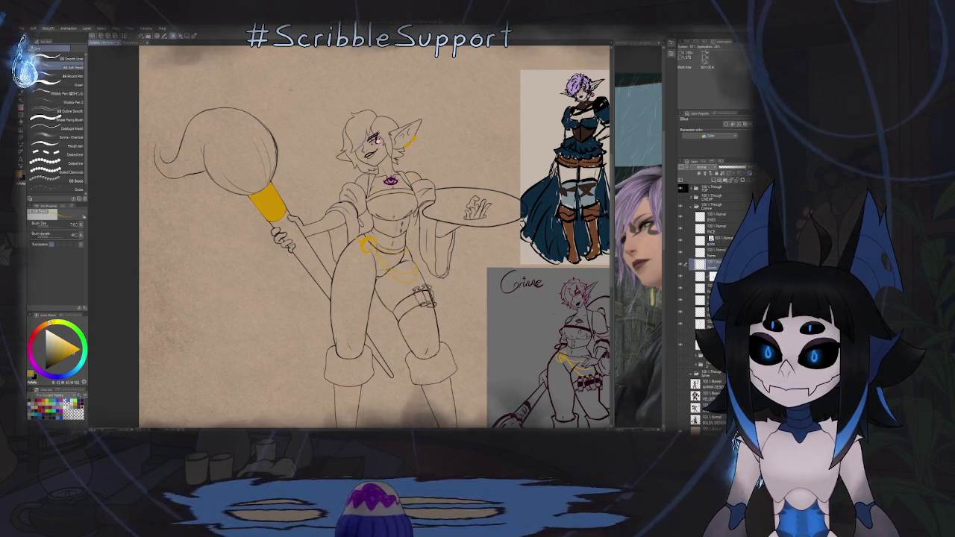
pyautogui.scroll(2, 402, 203)
pyautogui.scroll(2, 373, 172)
pyautogui.press('o')
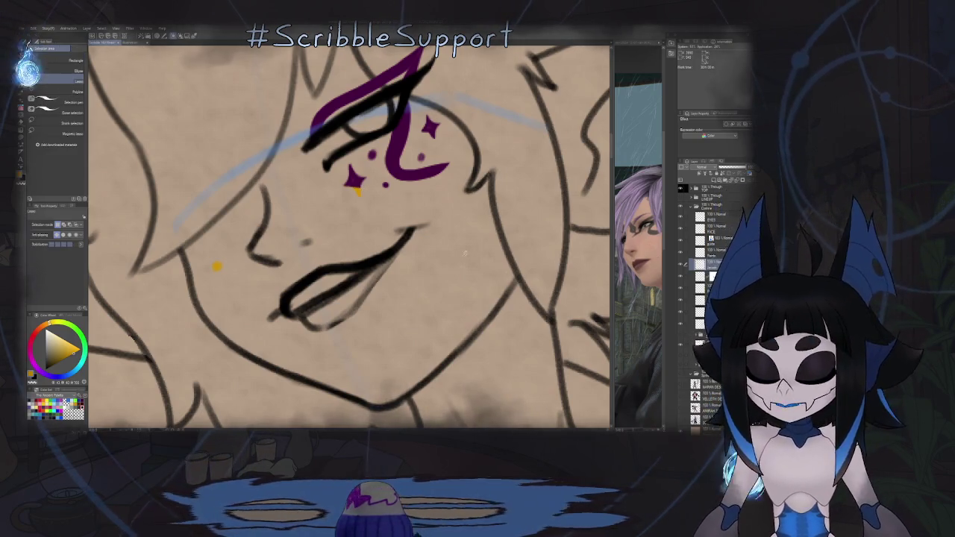
pyautogui.press('m')
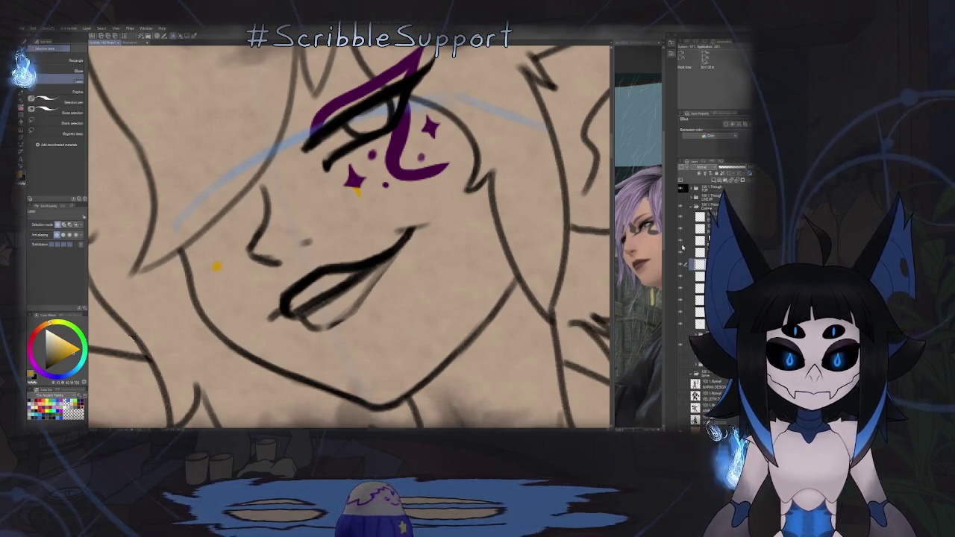
pyautogui.hotkey('ctrl', '-')
pyautogui.hotkey('ctrl', '-')
pyautogui.hotkey('ctrl', '-')
pyautogui.hotkey('ctrl', '-')
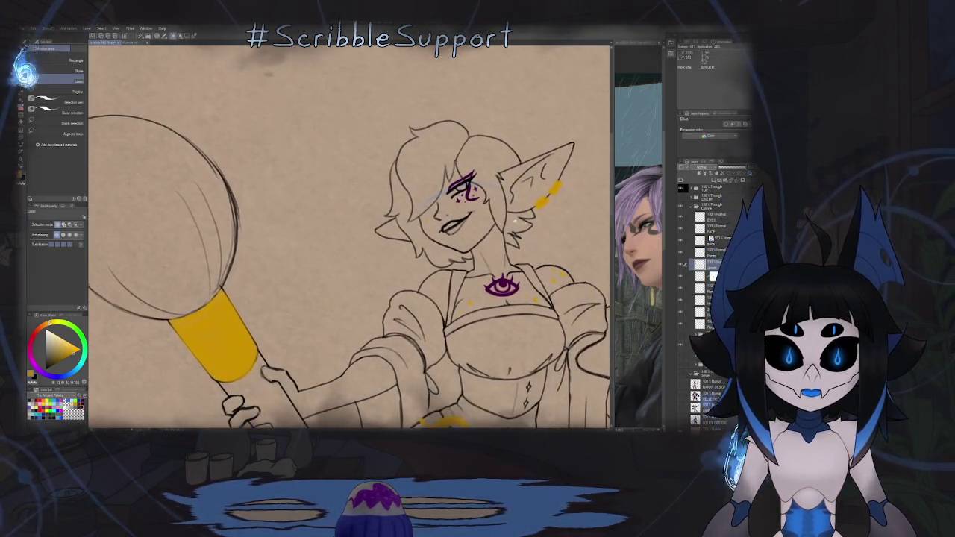
pyautogui.hotkey('ctrl', '-')
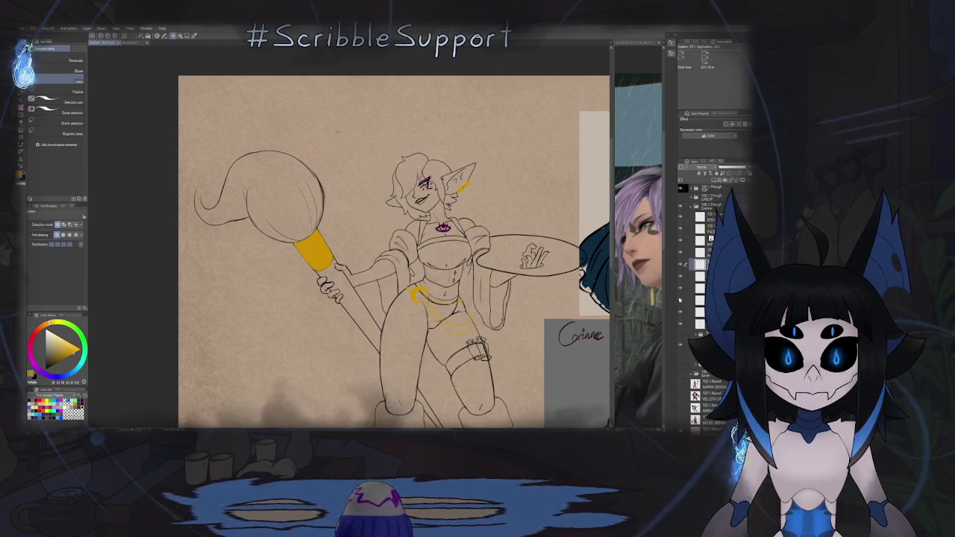
pyautogui.click(684, 263)
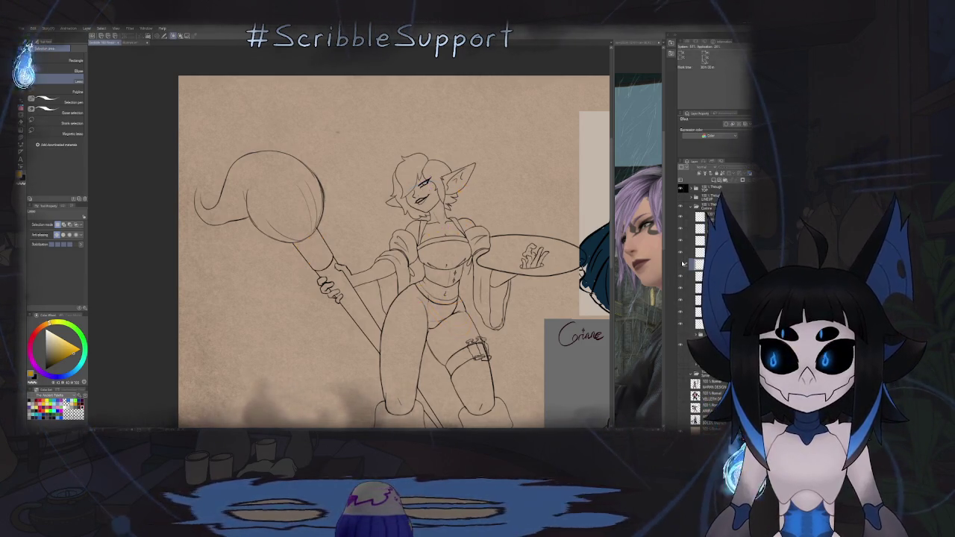
pyautogui.scroll(5, 422, 186)
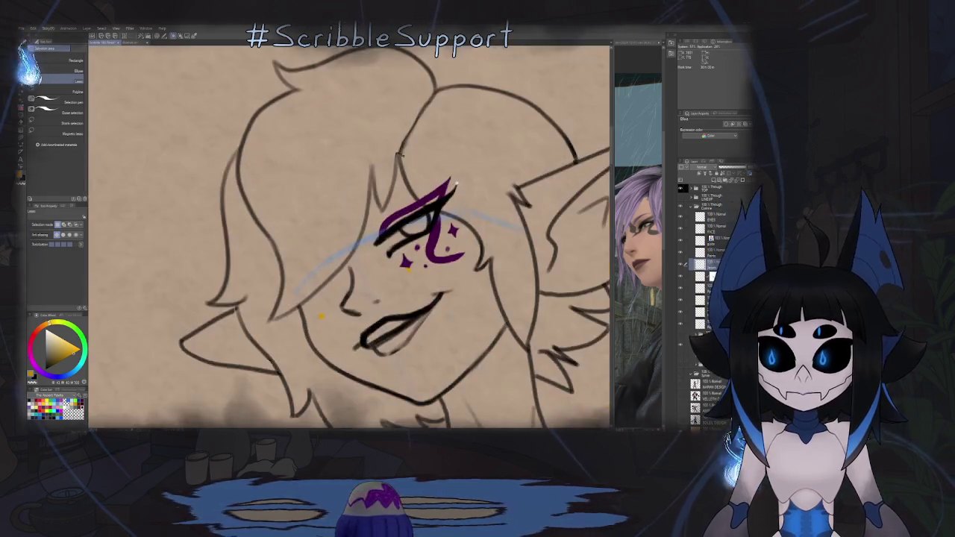
pyautogui.scroll(3, 421, 186)
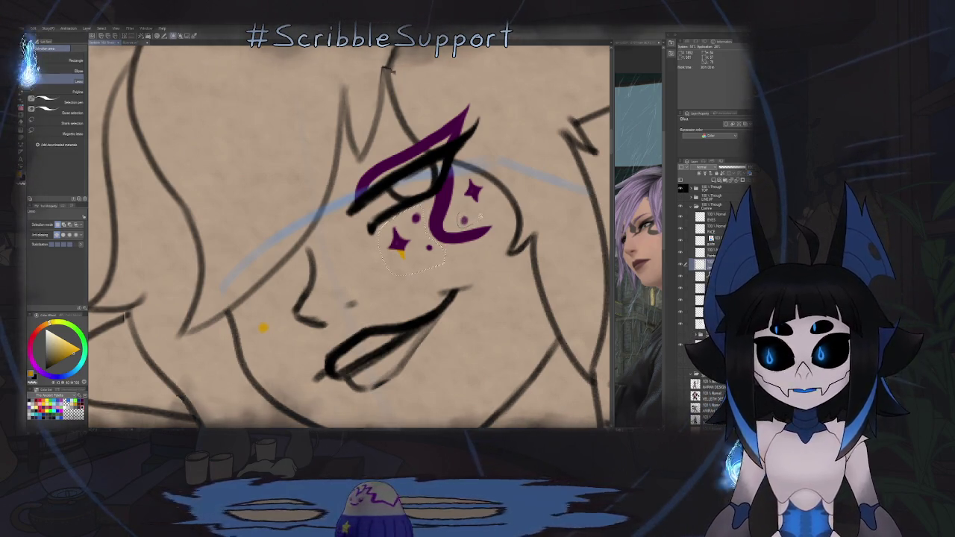
pyautogui.scroll(-4, 470, 193)
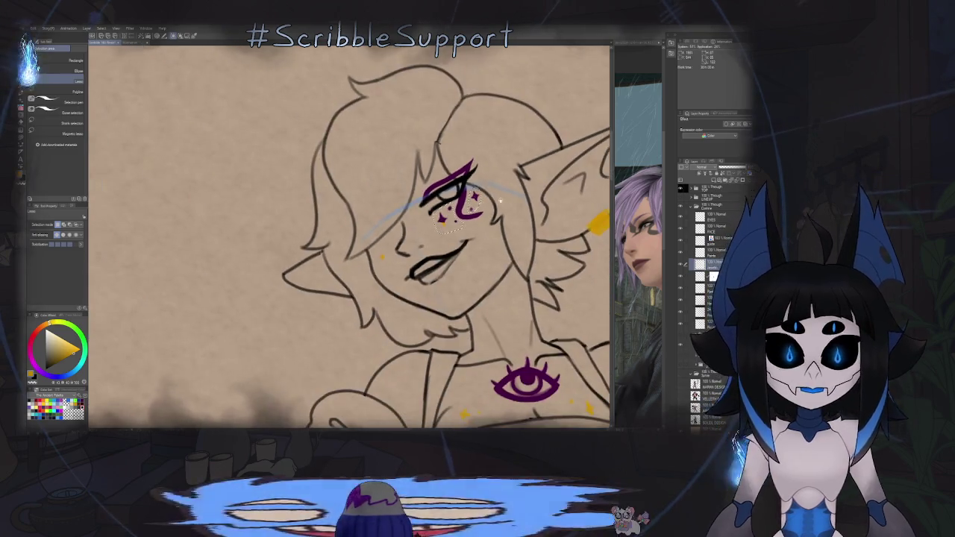
pyautogui.moveTo(448, 239); pyautogui.dragTo(422, 200)
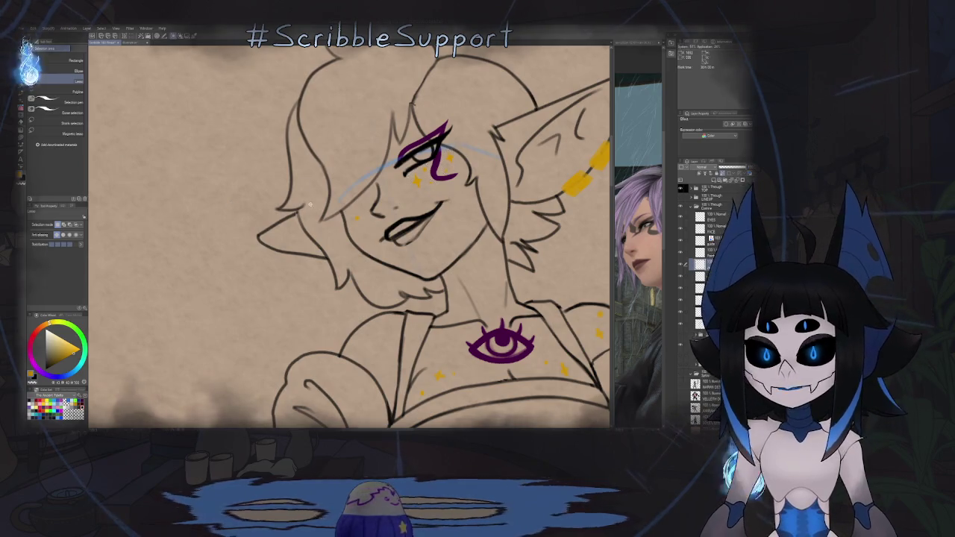
pyautogui.scroll(-5, 308, 200)
pyautogui.scroll(-2, 371, 231)
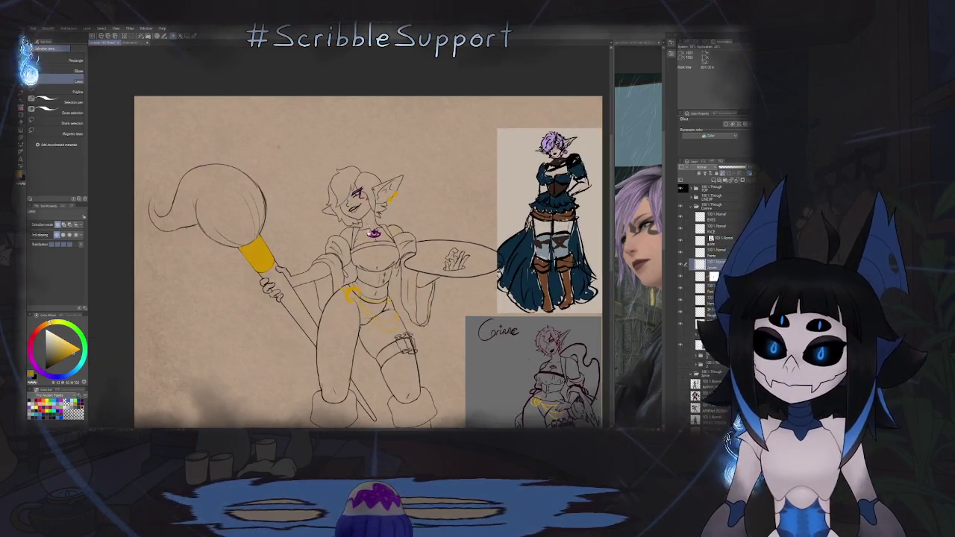
pyautogui.scroll(-1, 396, 187)
pyautogui.scroll(-2, 396, 187)
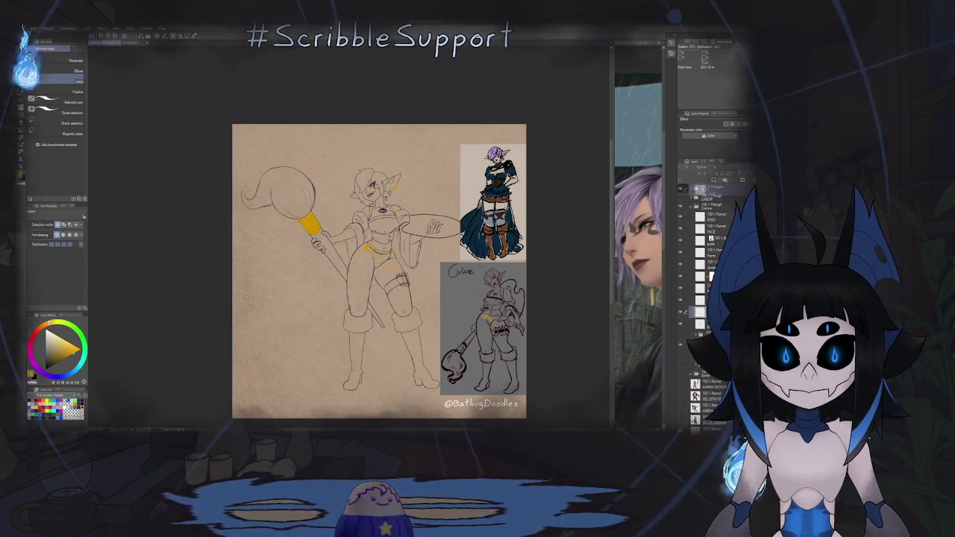
# Step: Fit the whole elf figure in view and mirror it to check proportions
pyautogui.scroll(-1, 713, 395)
pyautogui.scroll(3, 355, 255)
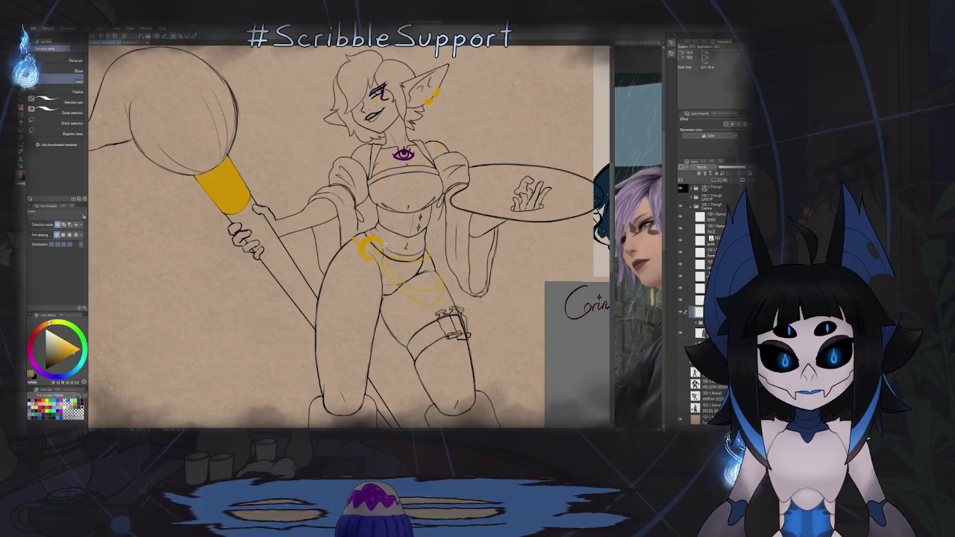
pyautogui.press('p')
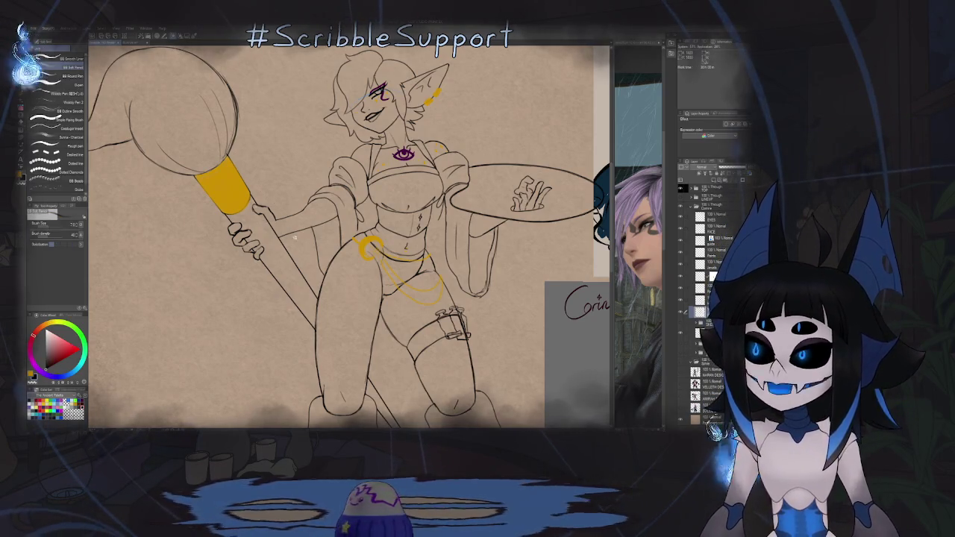
pyautogui.scroll(5, 350, 235)
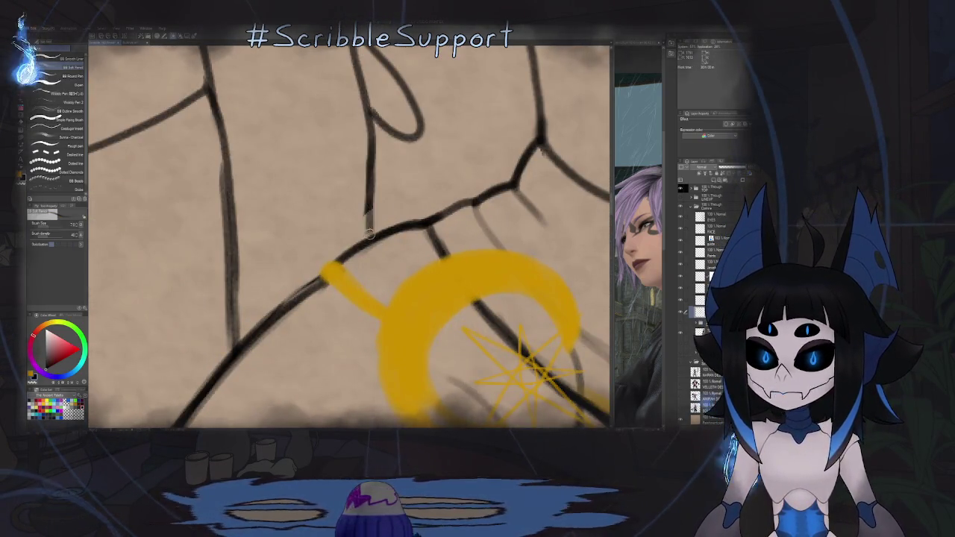
pyautogui.hotkey('ctrl', '0')
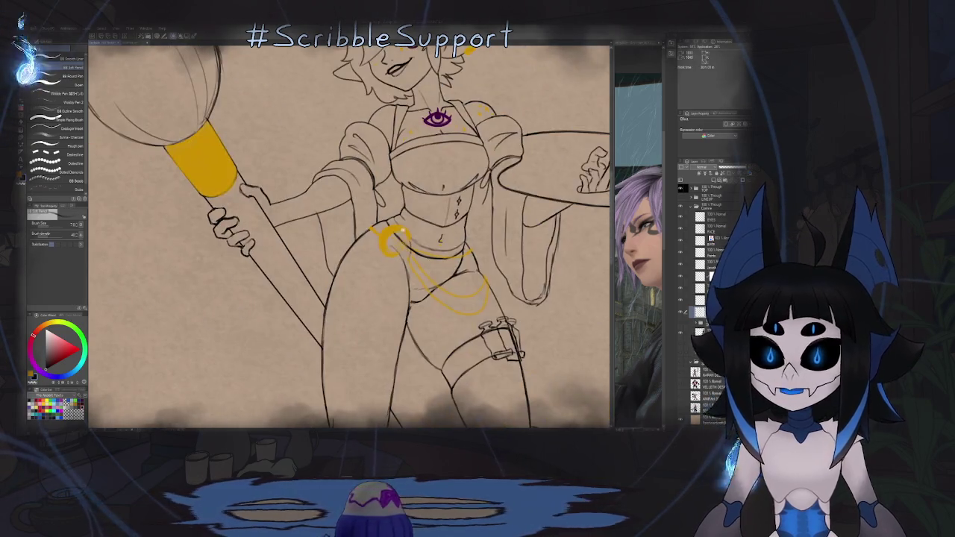
pyautogui.press('h')
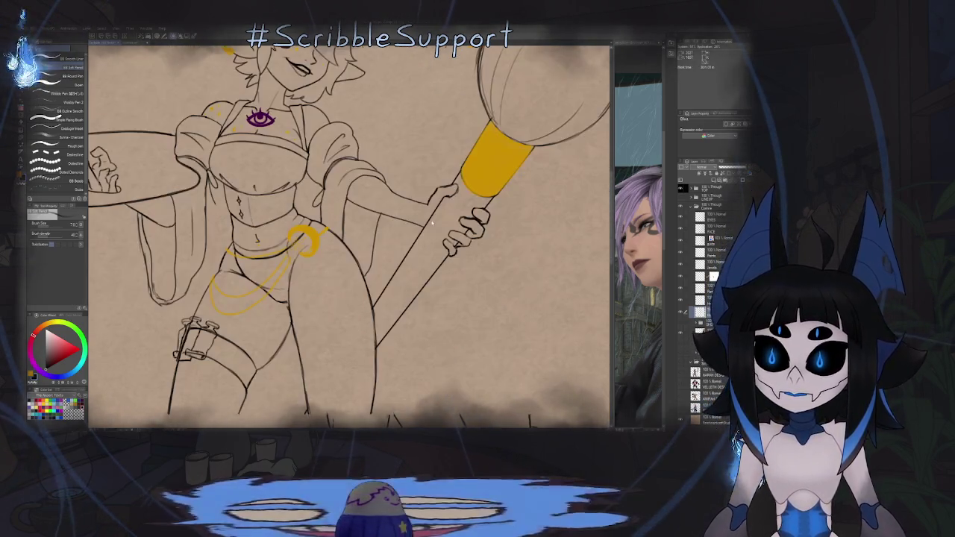
pyautogui.scroll(5, 379, 173)
pyautogui.scroll(2, 379, 173)
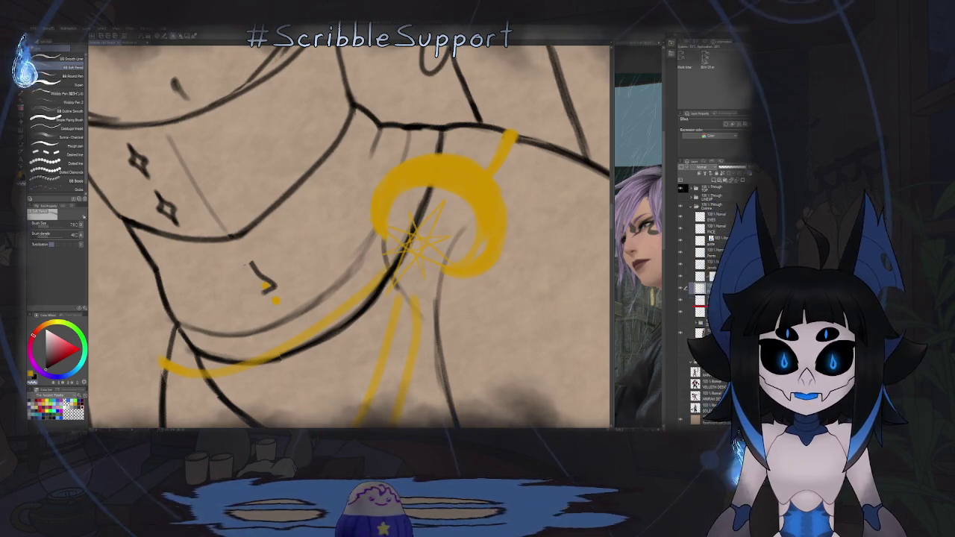
# Step: Erase part of the black hip line and re-ink it toward the crescent, undoing one stroke
pyautogui.press('e')
pyautogui.moveTo(439, 119); pyautogui.dragTo(409, 127)
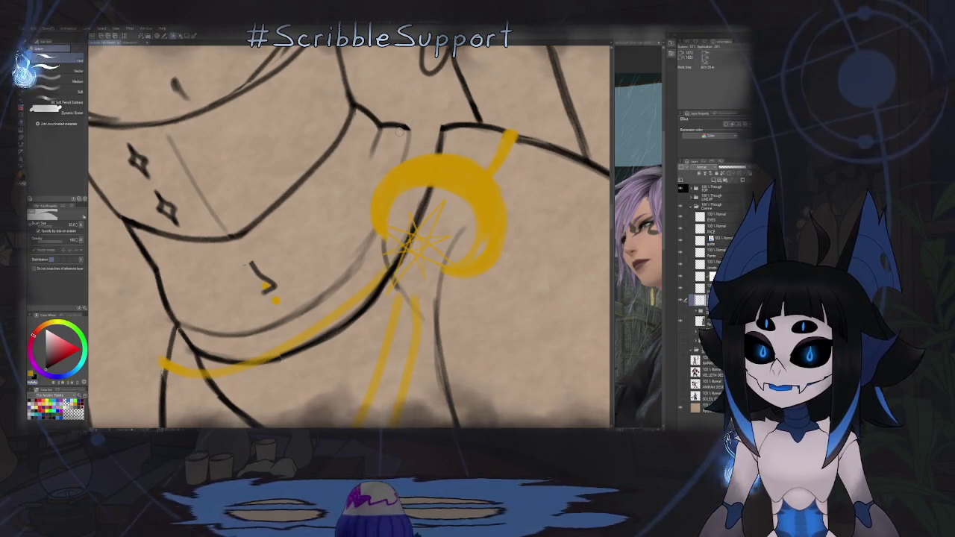
pyautogui.press('p')
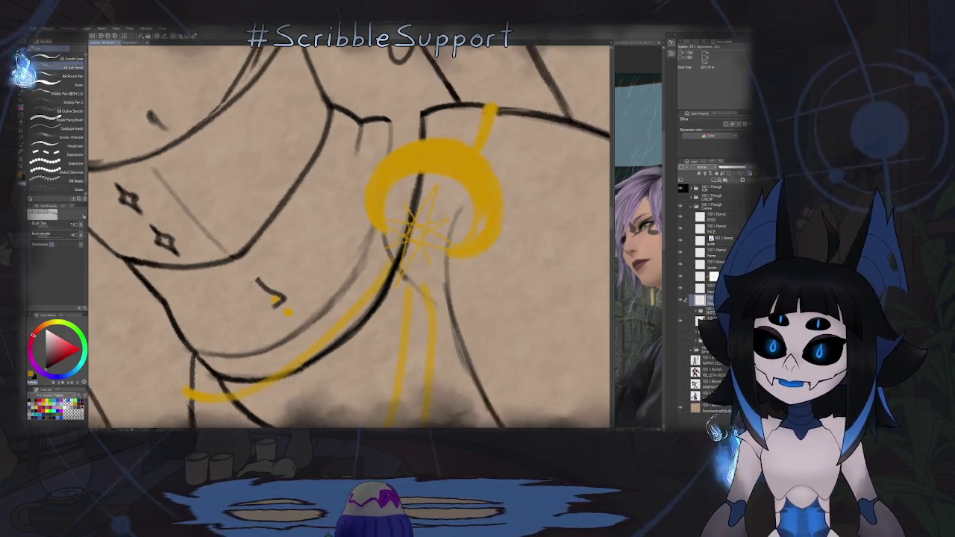
pyautogui.scroll(5, 420, 139)
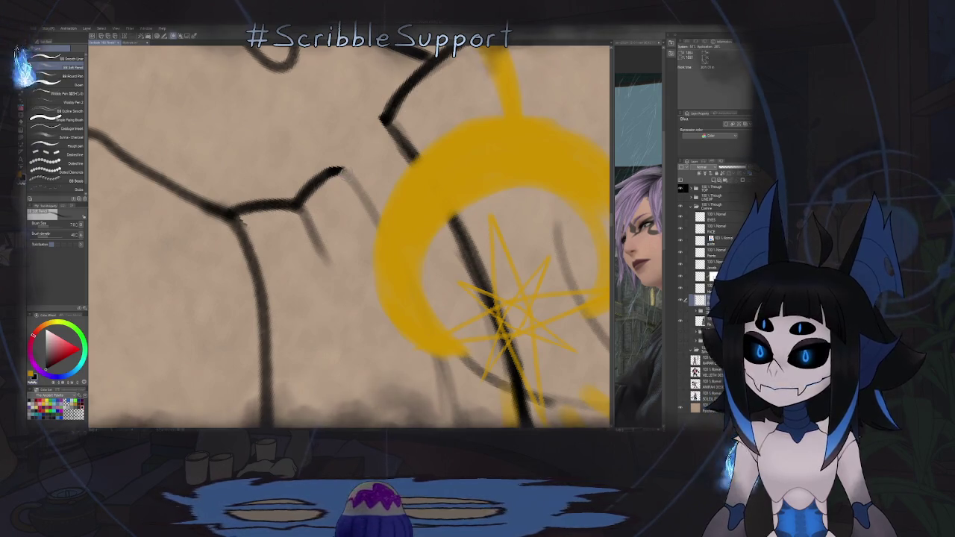
pyautogui.moveTo(342, 170)
pyautogui.mouseDown()
pyautogui.moveTo(383, 121)
pyautogui.moveTo(352, 152)
pyautogui.mouseUp()
pyautogui.hotkey('ctrl', 'z')
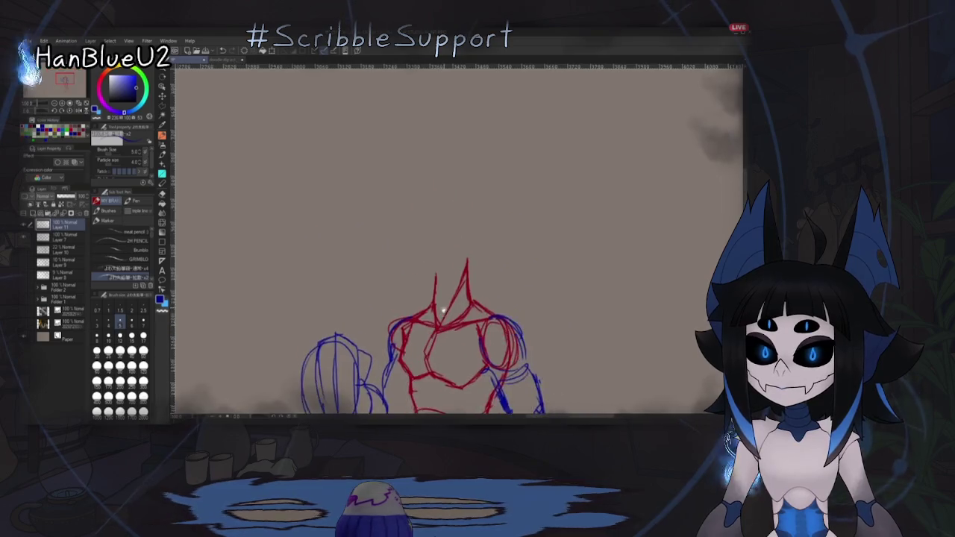
# Step: Extend the blue head circle and fade the rough sketch to about 18% opacity
pyautogui.scroll(-3, 443, 310)
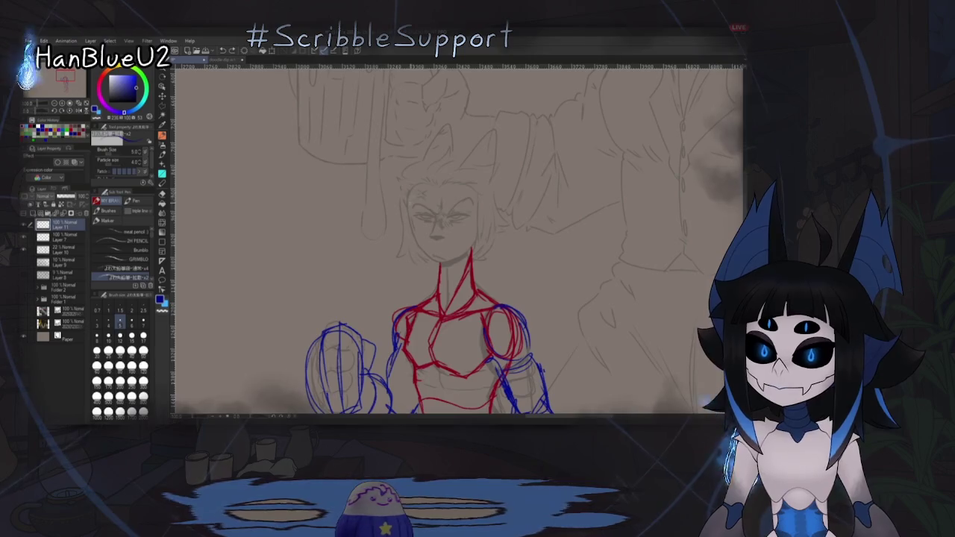
pyautogui.moveTo(409, 200); pyautogui.dragTo(429, 242)
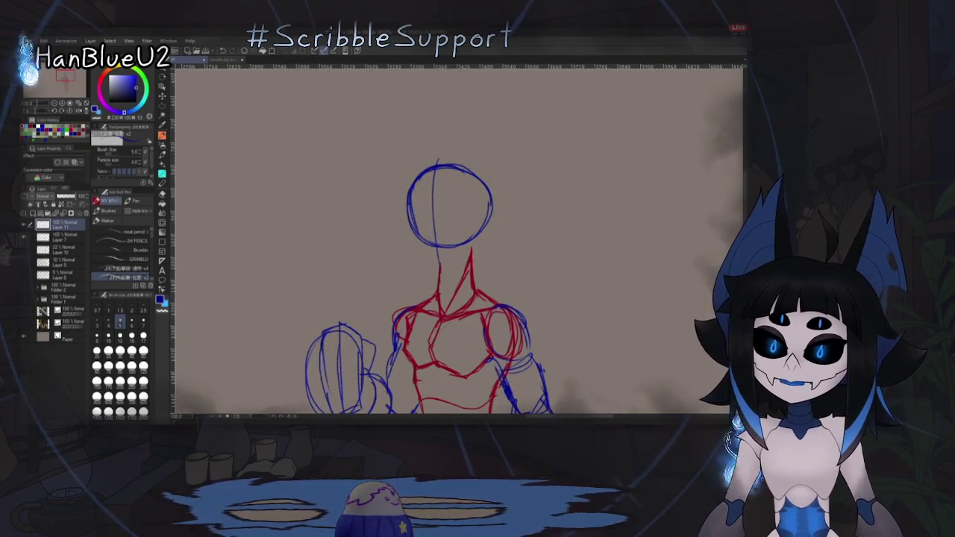
pyautogui.click(59, 196)
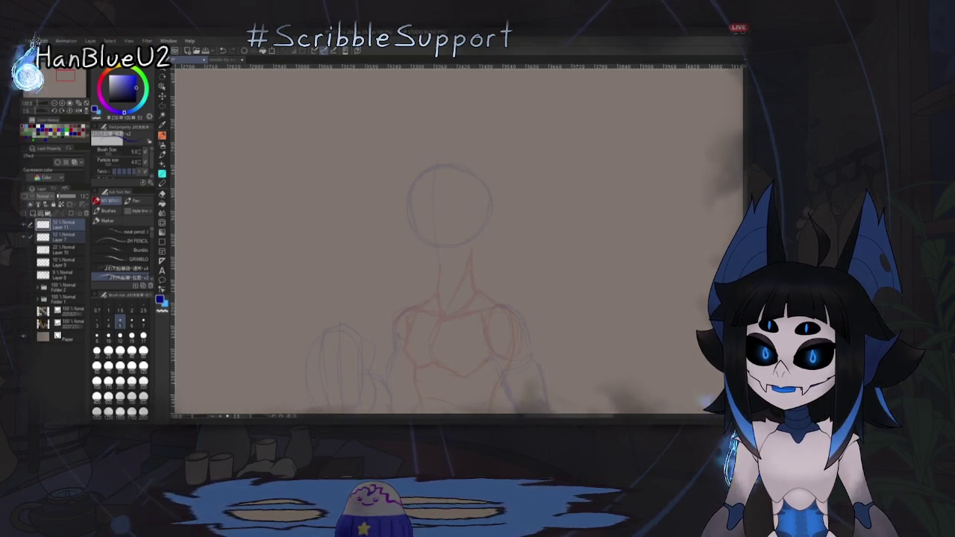
# Step: Add a new layer and draw the eye's upper lid on it
pyautogui.hotkey('ctrl', 'shift', 'n')
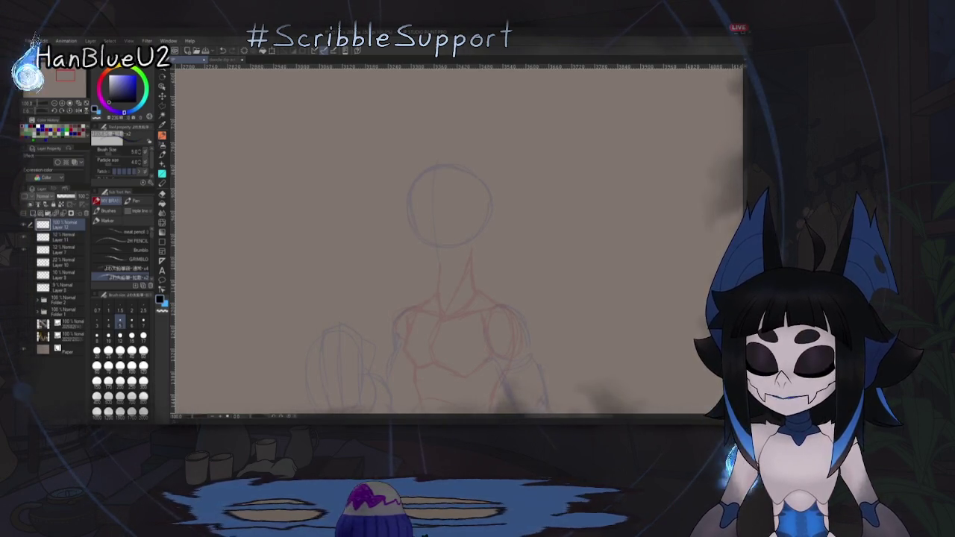
pyautogui.scroll(2, 439, 247)
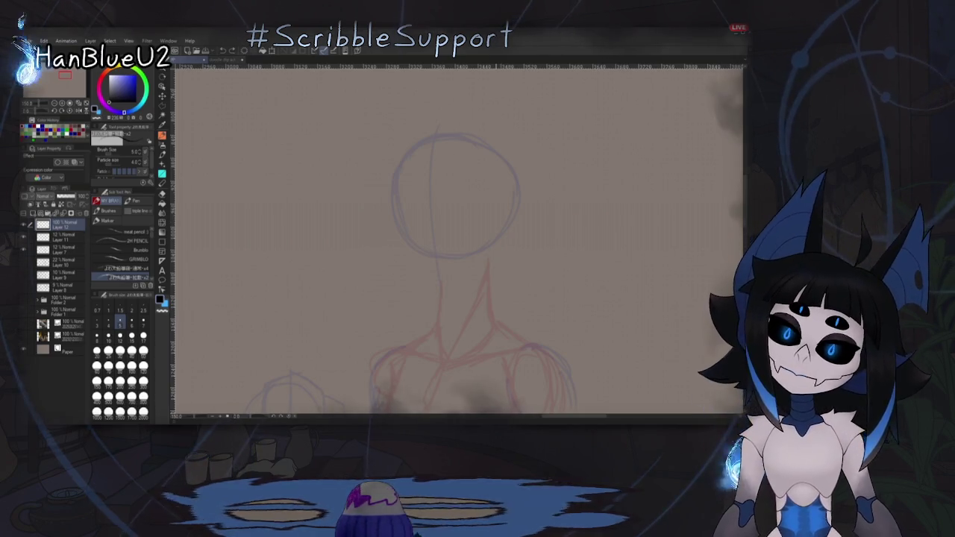
pyautogui.moveTo(401, 201); pyautogui.dragTo(428, 193)
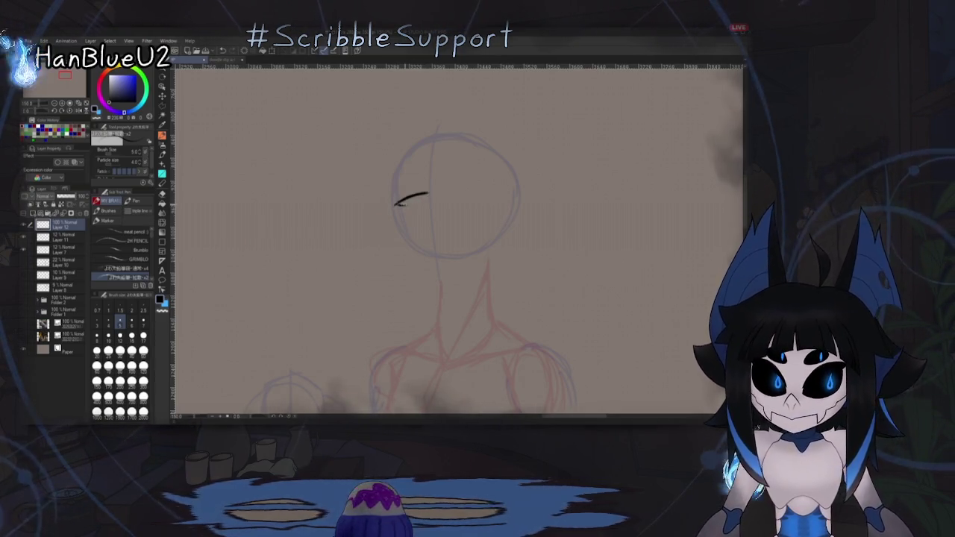
# Step: Ink the narrowed eye corners and thicken the right eyebrow, undoing a stray stroke
pyautogui.moveTo(396, 203)
pyautogui.mouseDown()
pyautogui.moveTo(416, 205)
pyautogui.moveTo(423, 195)
pyautogui.mouseUp()
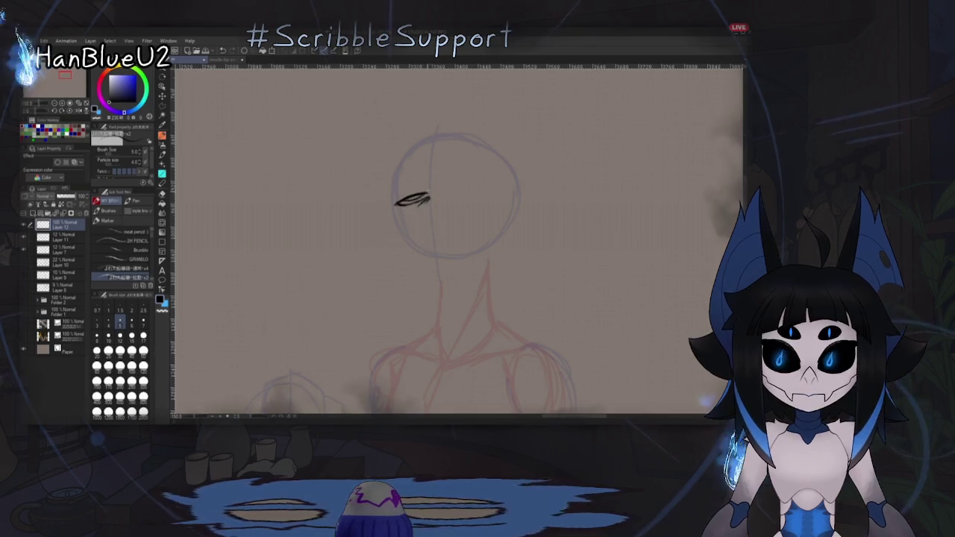
pyautogui.moveTo(428, 198)
pyautogui.mouseDown()
pyautogui.moveTo(423, 180)
pyautogui.moveTo(407, 229)
pyautogui.mouseUp()
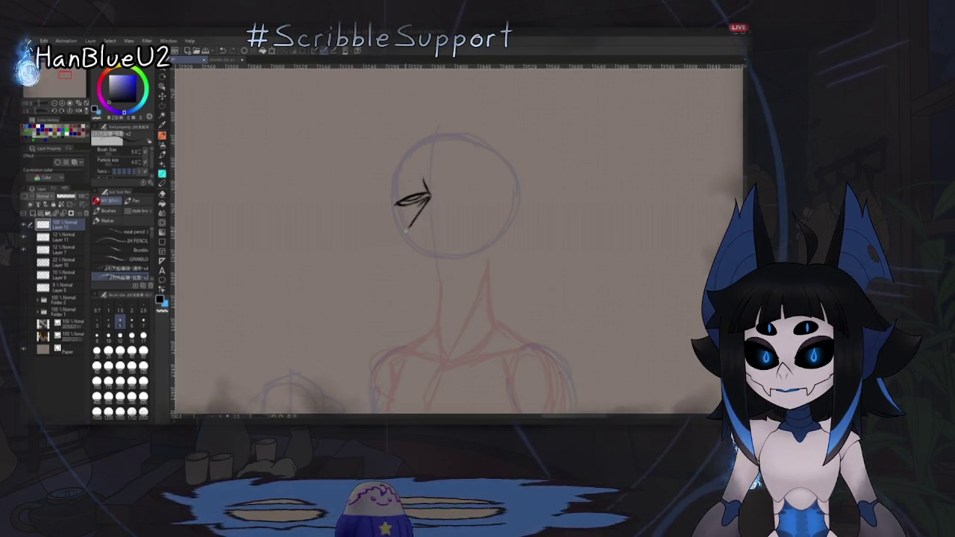
pyautogui.hotkey('ctrl', 'z')
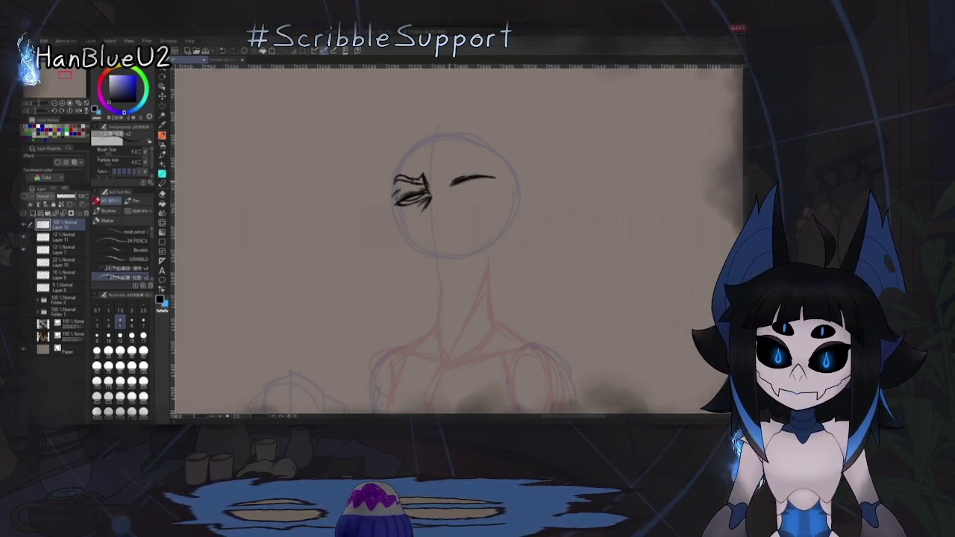
pyautogui.moveTo(451, 173); pyautogui.dragTo(453, 177)
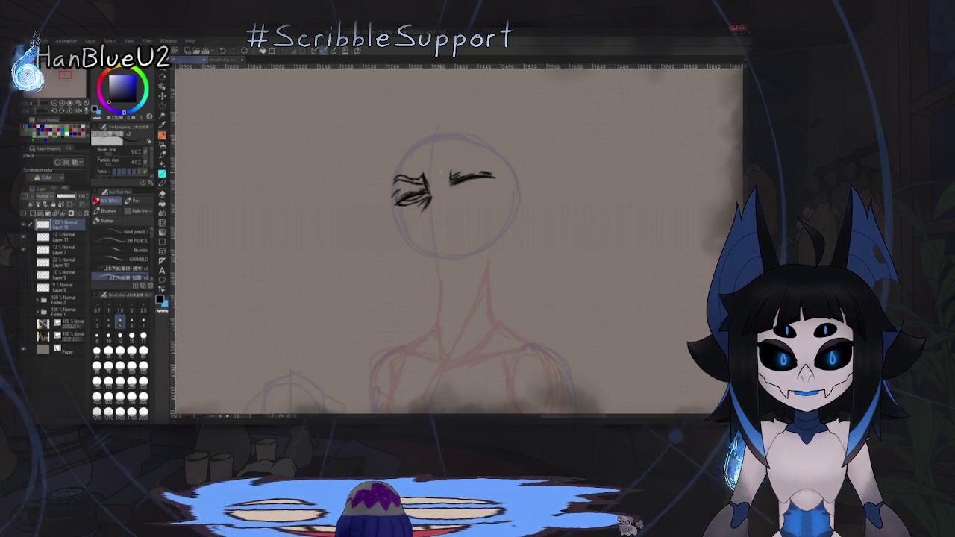
pyautogui.moveTo(440, 172); pyautogui.dragTo(471, 165)
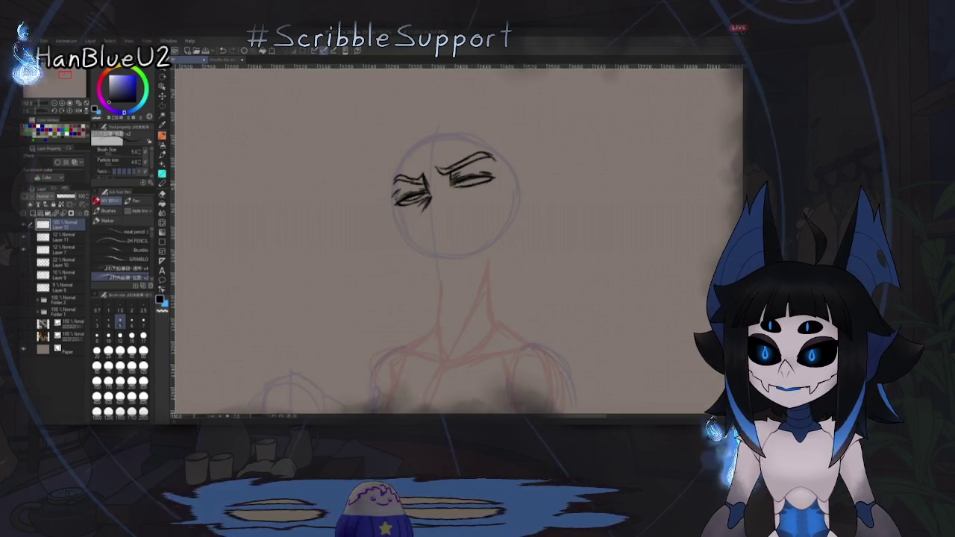
# Step: Draw the jawline down the left side of the face, undoing a misplaced eye line
pyautogui.moveTo(423, 211); pyautogui.dragTo(437, 198)
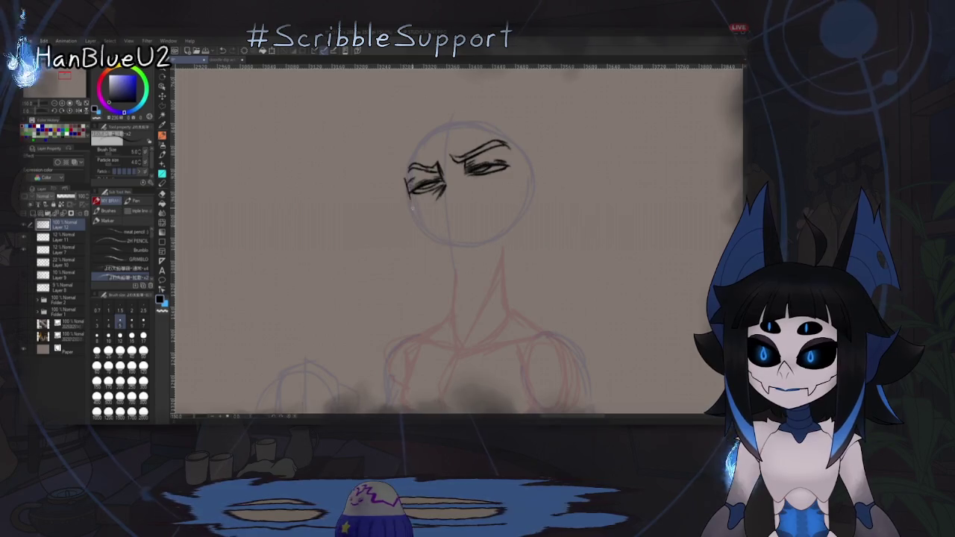
pyautogui.moveTo(409, 179); pyautogui.dragTo(408, 203)
pyautogui.hotkey('ctrl', 'z')
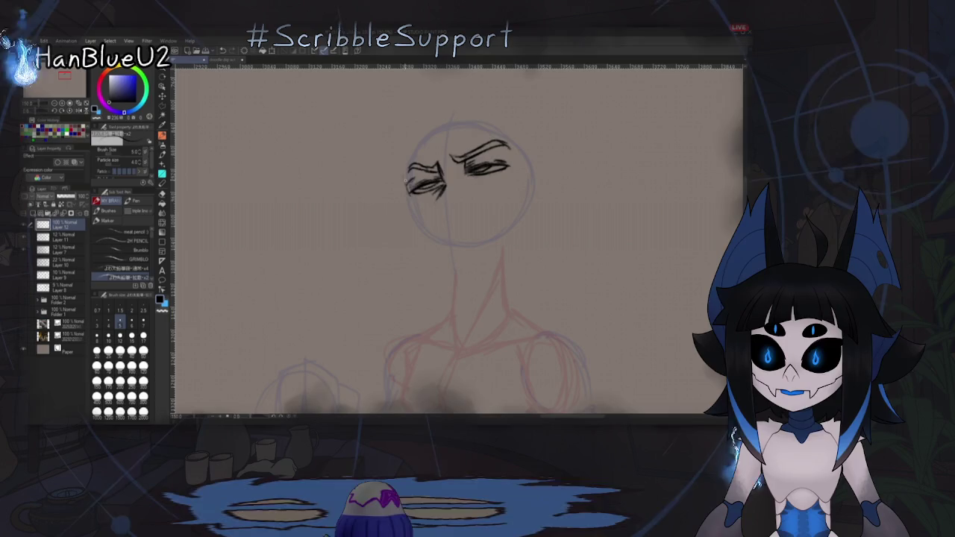
pyautogui.moveTo(411, 196); pyautogui.dragTo(444, 250)
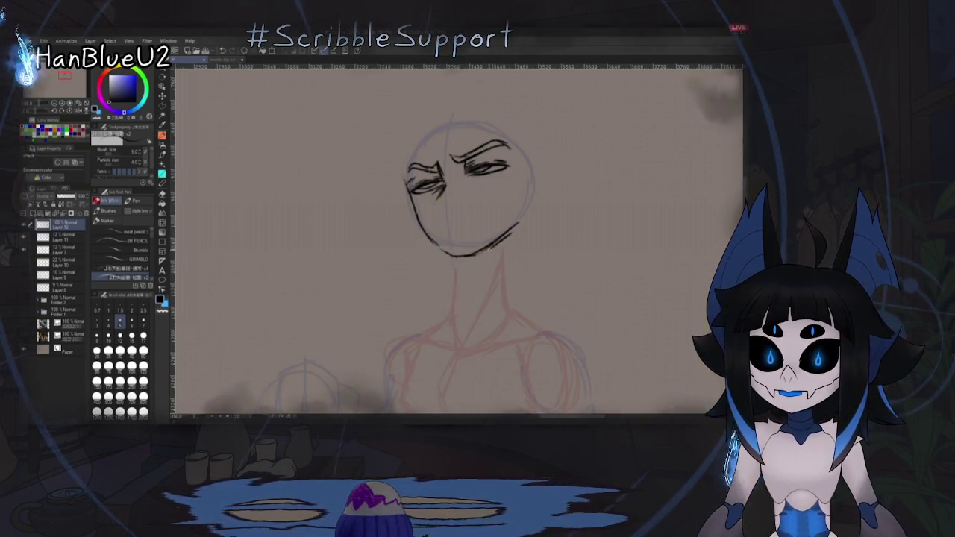
pyautogui.moveTo(460, 187); pyautogui.dragTo(443, 209)
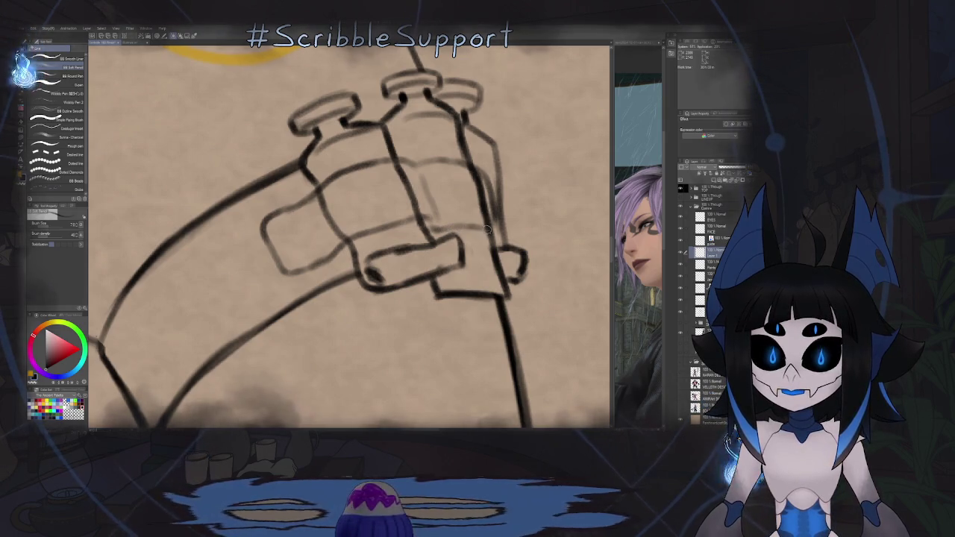
# Step: Darken the garter bottle's right edge, then select the layer below with the eraser
pyautogui.moveTo(483, 174); pyautogui.dragTo(496, 224)
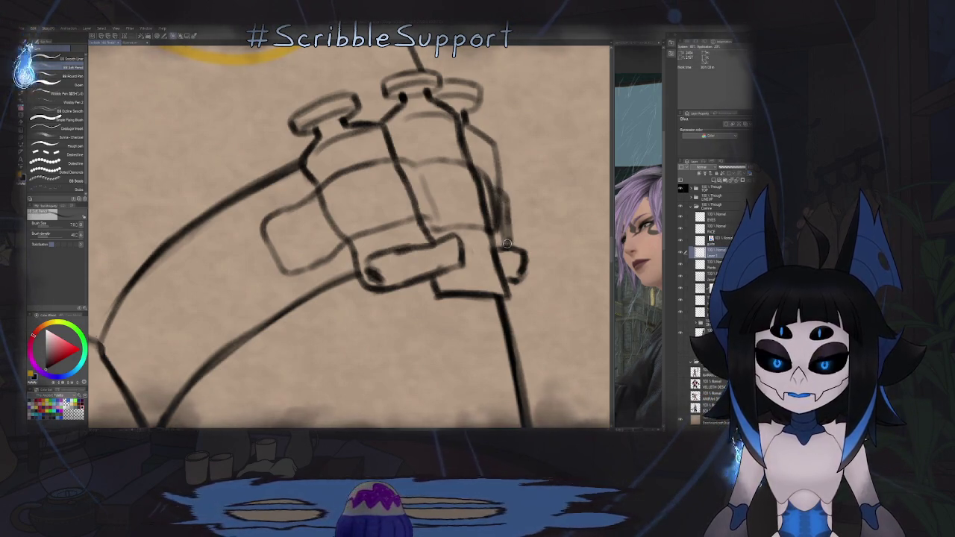
pyautogui.click(709, 265)
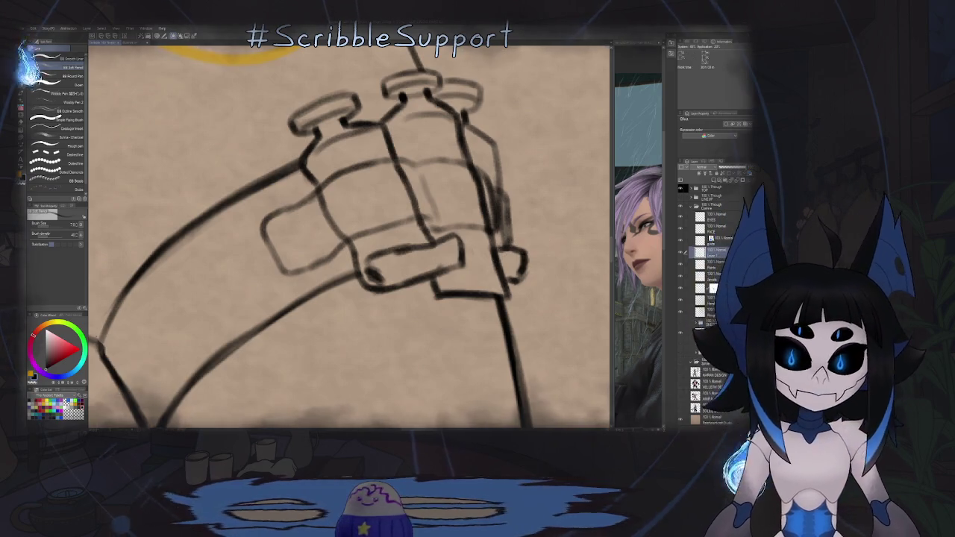
pyautogui.press('e')
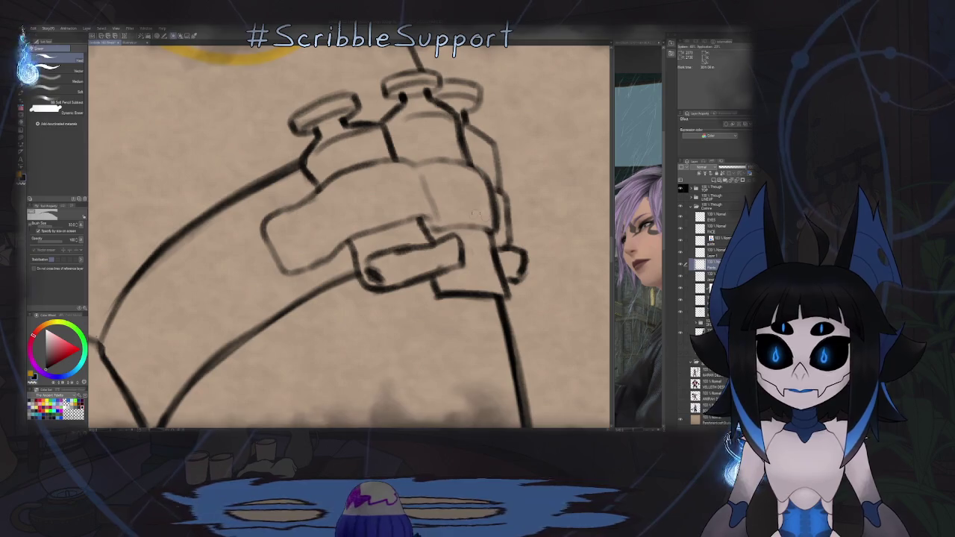
# Step: Zoom out to the whole drawing and pen a small four-point star on the garter strap
pyautogui.hotkey('ctrl', '0')
pyautogui.scroll(3, 467, 254)
pyautogui.press('p')
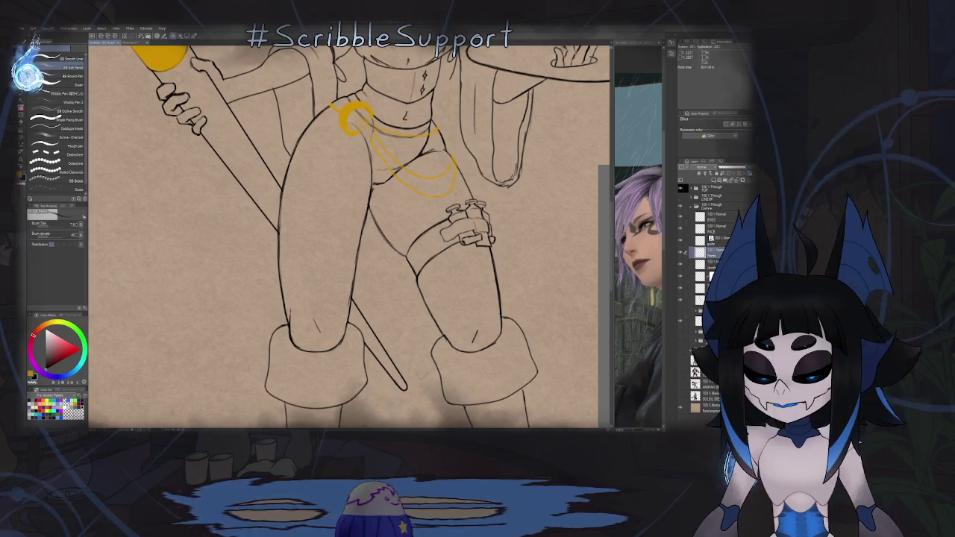
pyautogui.scroll(2, 424, 271)
pyautogui.scroll(2, 424, 270)
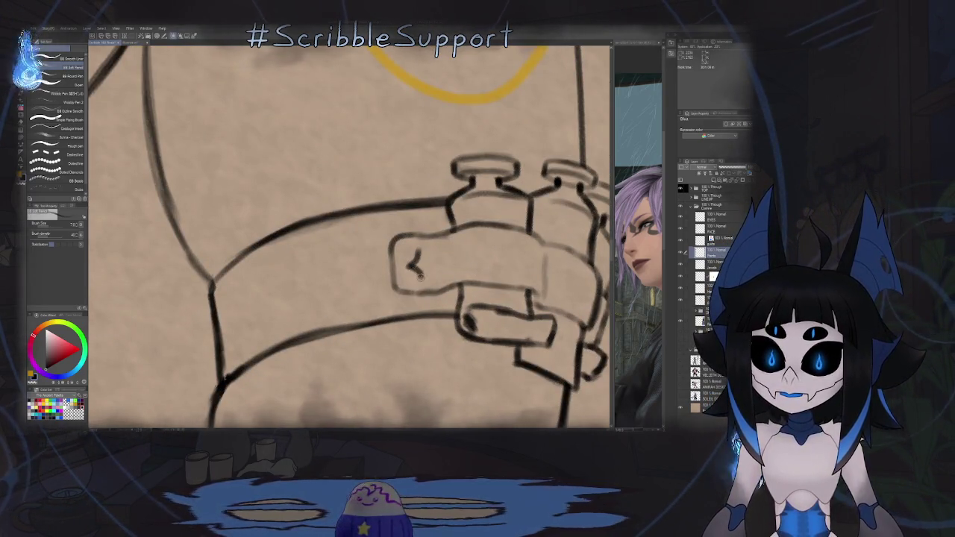
pyautogui.moveTo(418, 252); pyautogui.dragTo(428, 265)
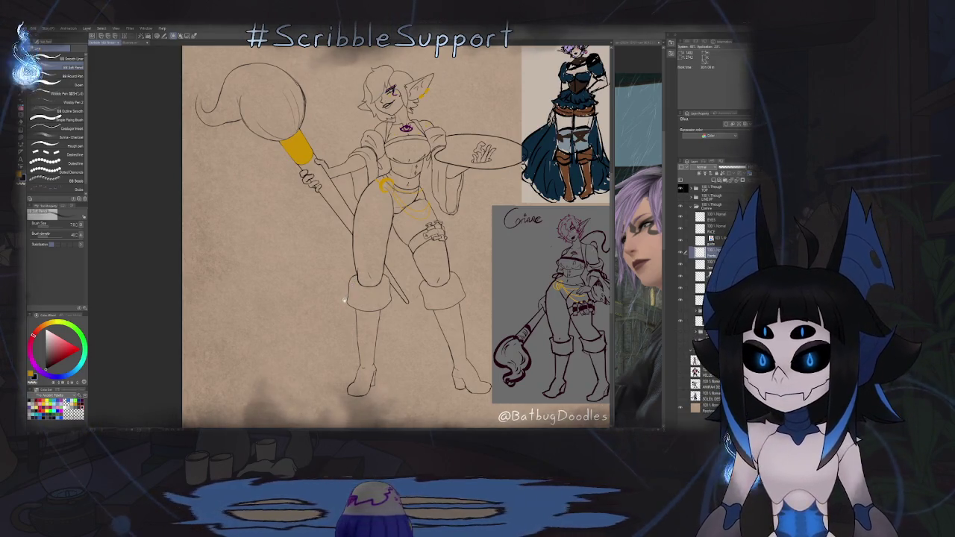
# Step: Zoom in and out on the elf's line art and pick the liquify tool
pyautogui.scroll(-3, 406, 286)
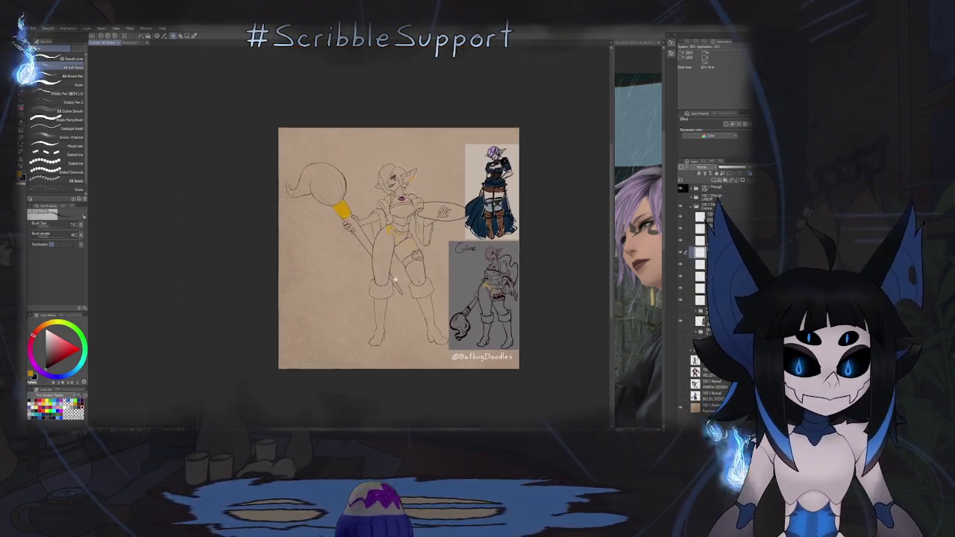
pyautogui.scroll(4, 374, 304)
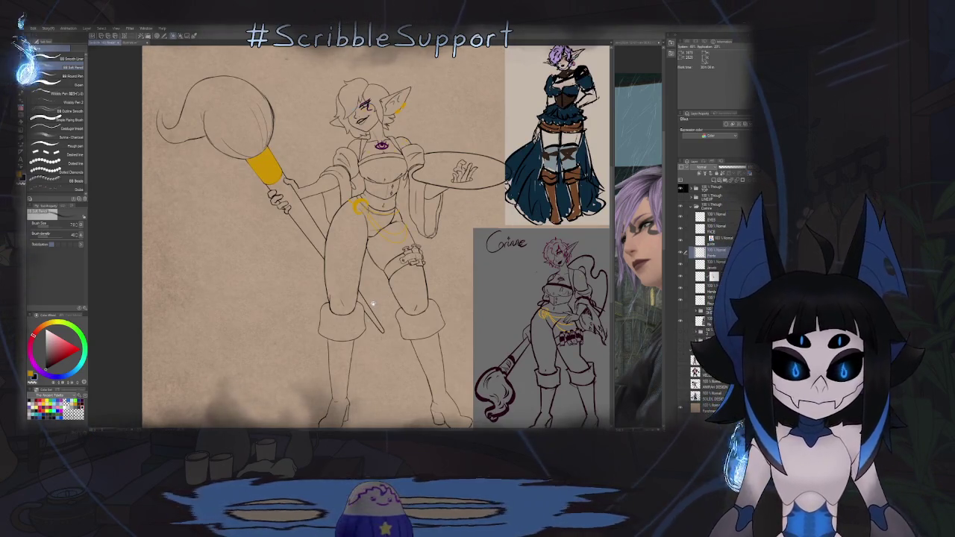
pyautogui.scroll(-2, 373, 304)
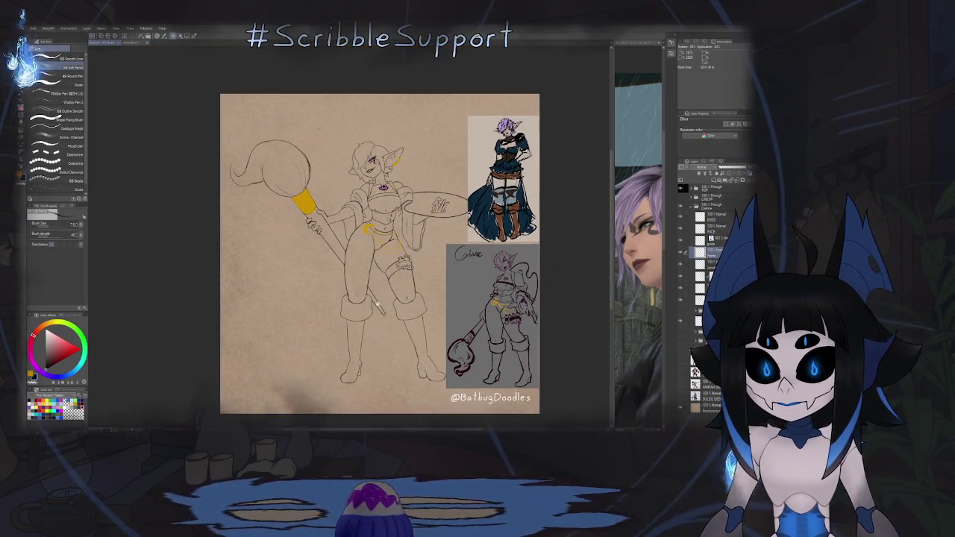
pyautogui.scroll(2, 380, 291)
pyautogui.scroll(1, 382, 287)
pyautogui.press('j')
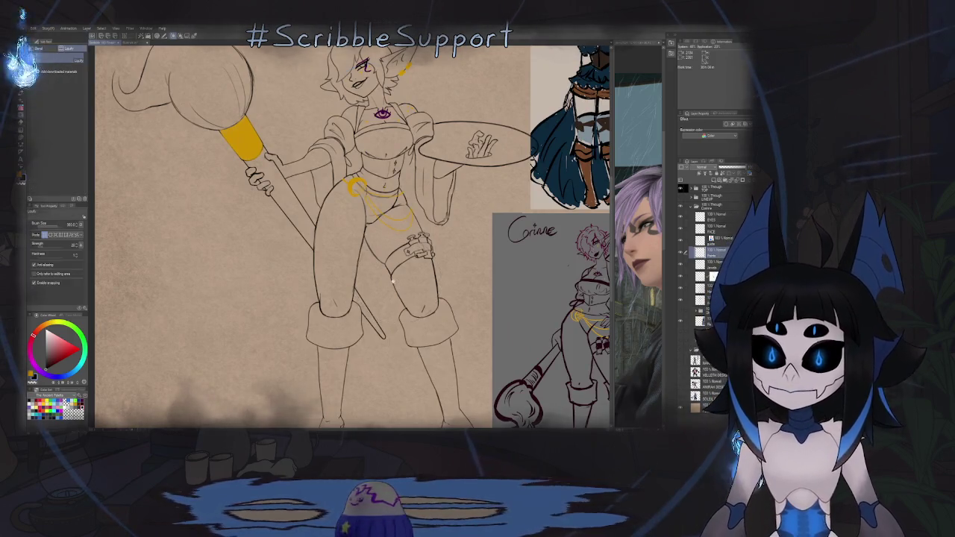
pyautogui.scroll(2, 391, 273)
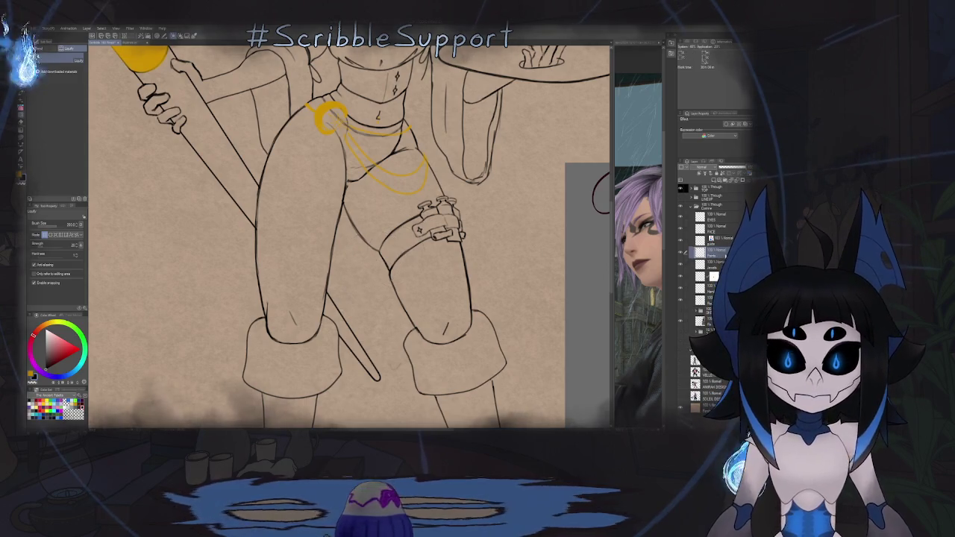
# Step: Move to a lower layer and toggle between eraser and pen while zooming
pyautogui.hotkey('alt', '[')
pyautogui.hotkey('alt', '[')
pyautogui.hotkey('alt', '[')
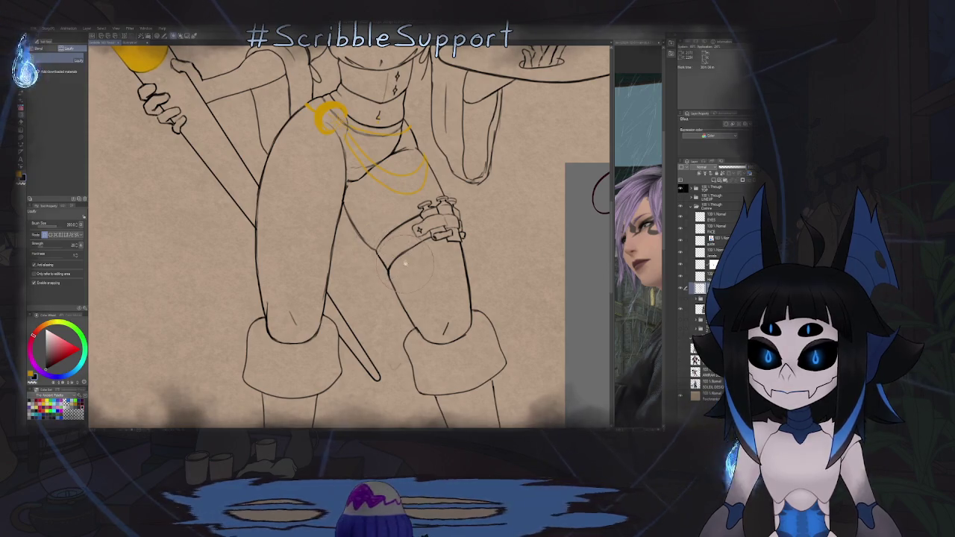
pyautogui.scroll(3, 407, 267)
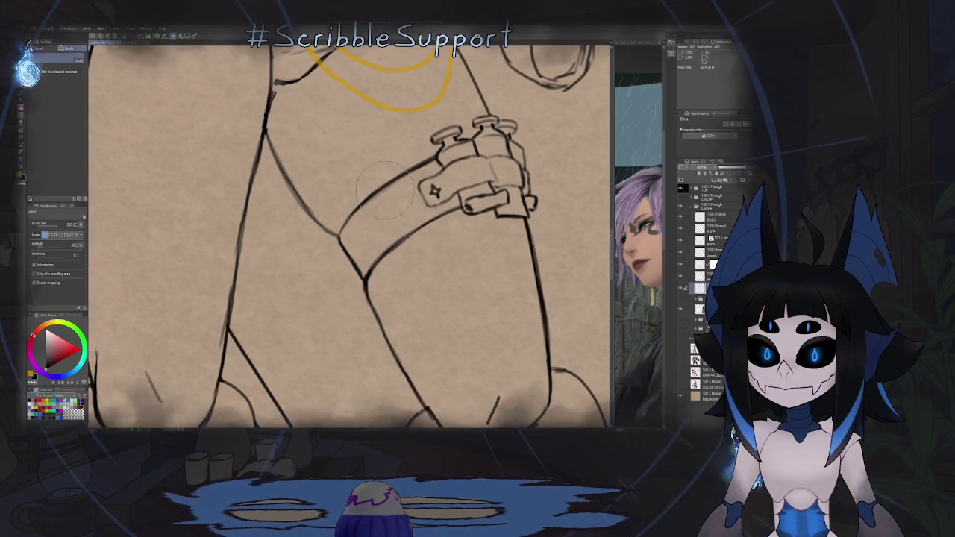
pyautogui.scroll(-3, 411, 219)
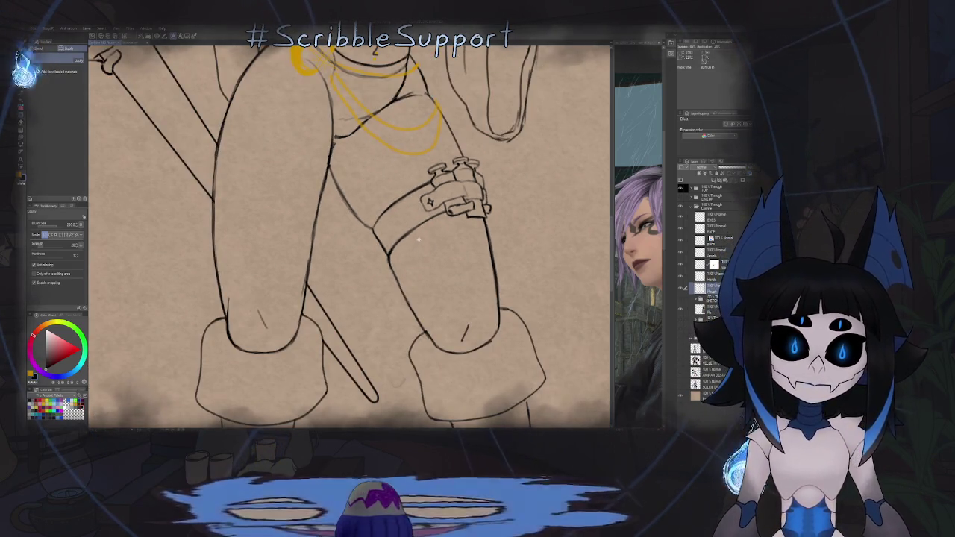
pyautogui.scroll(-2, 403, 221)
pyautogui.scroll(3, 394, 224)
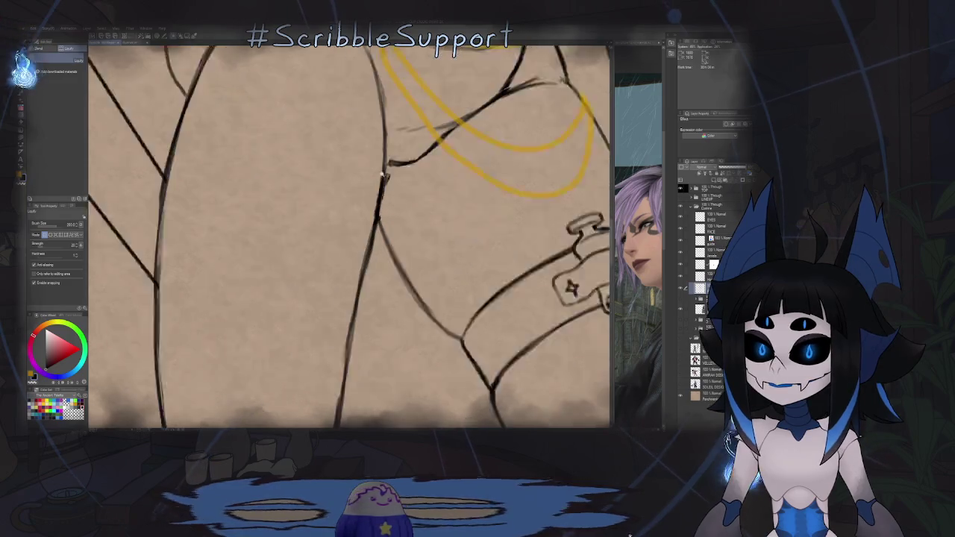
pyautogui.scroll(2, 394, 224)
pyautogui.press('e')
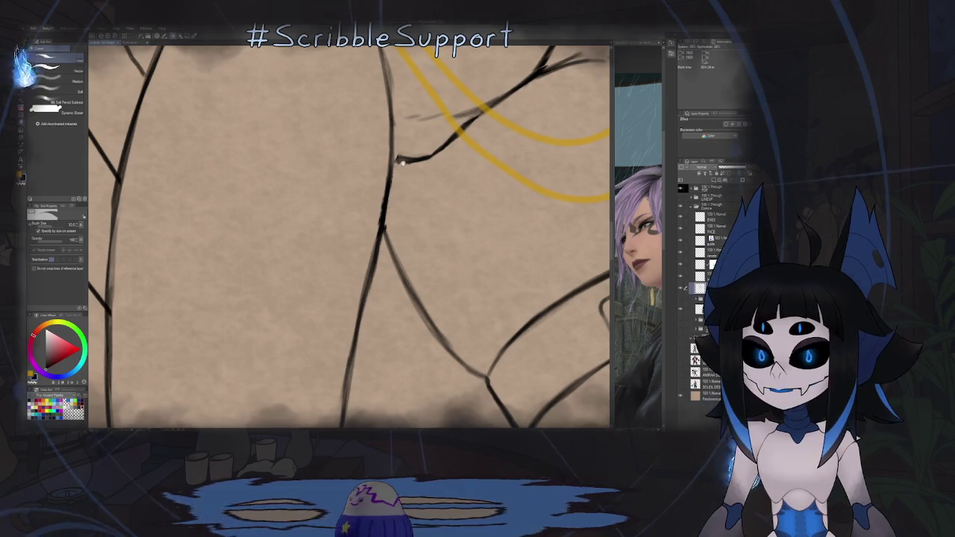
pyautogui.press('p')
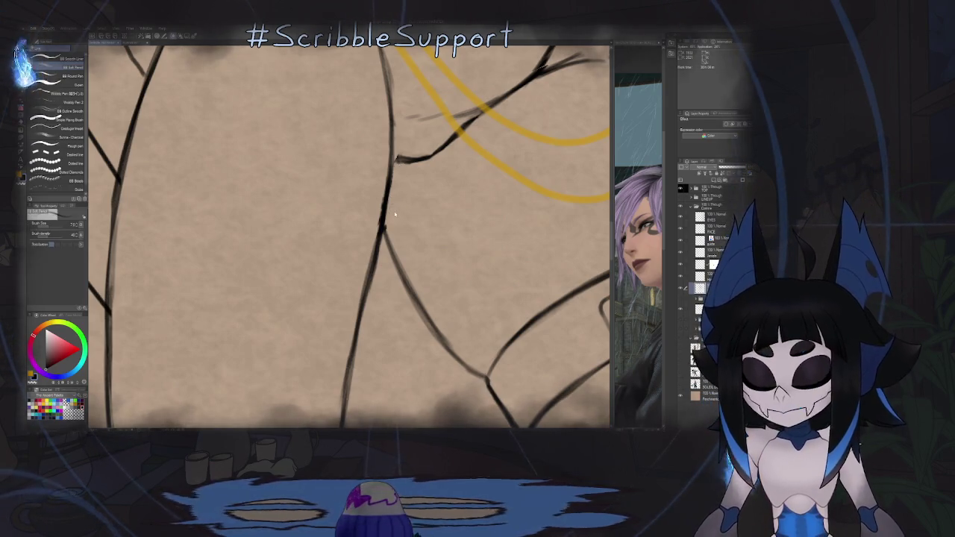
# Step: Mirror and rotate the view, then reset to an upright view of the whole drawing
pyautogui.press('h')
pyautogui.moveTo(393, 192)
pyautogui.mouseDown()
pyautogui.moveTo(411, 151)
pyautogui.moveTo(388, 145)
pyautogui.mouseUp()
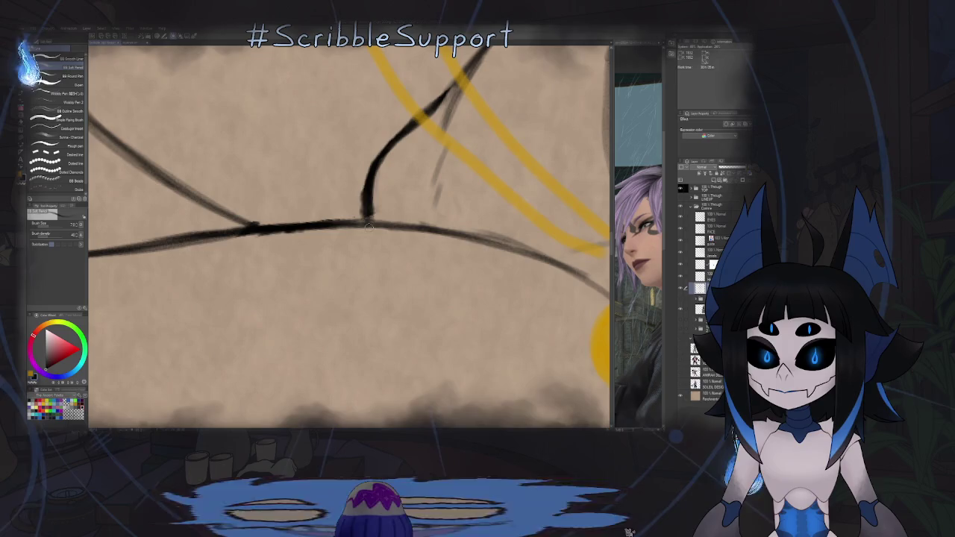
pyautogui.hotkey('ctrl', '@')
pyautogui.hotkey('ctrl', '0')
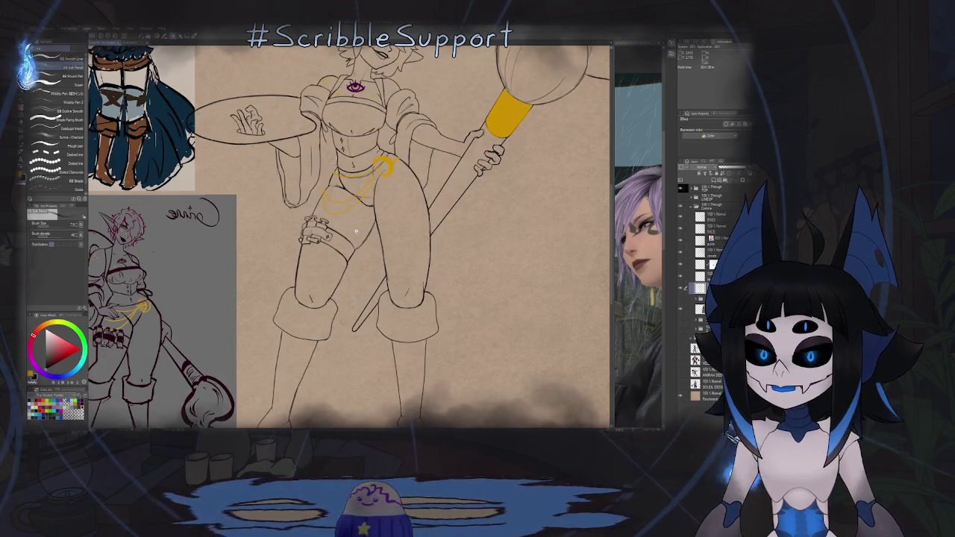
pyautogui.moveTo(355, 186); pyautogui.dragTo(370, 216)
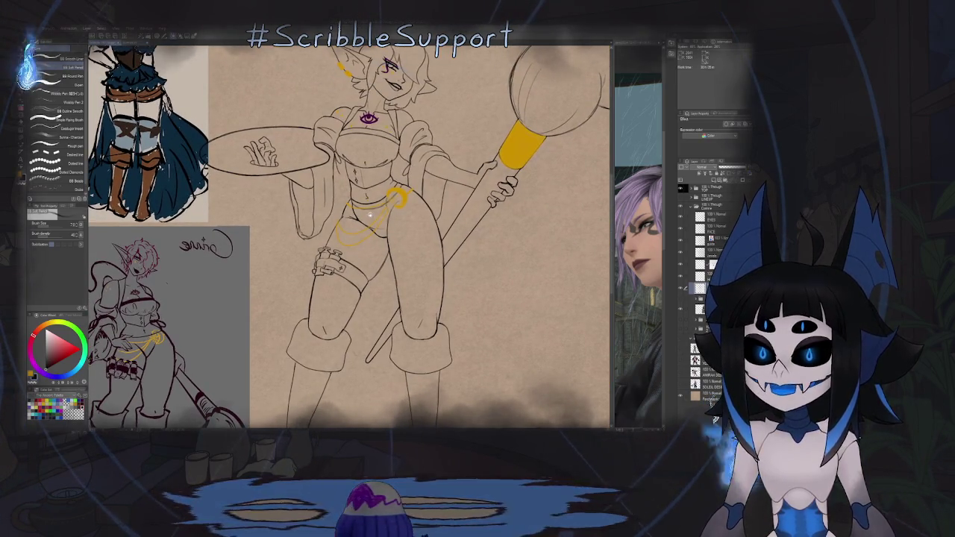
pyautogui.scroll(3, 333, 248)
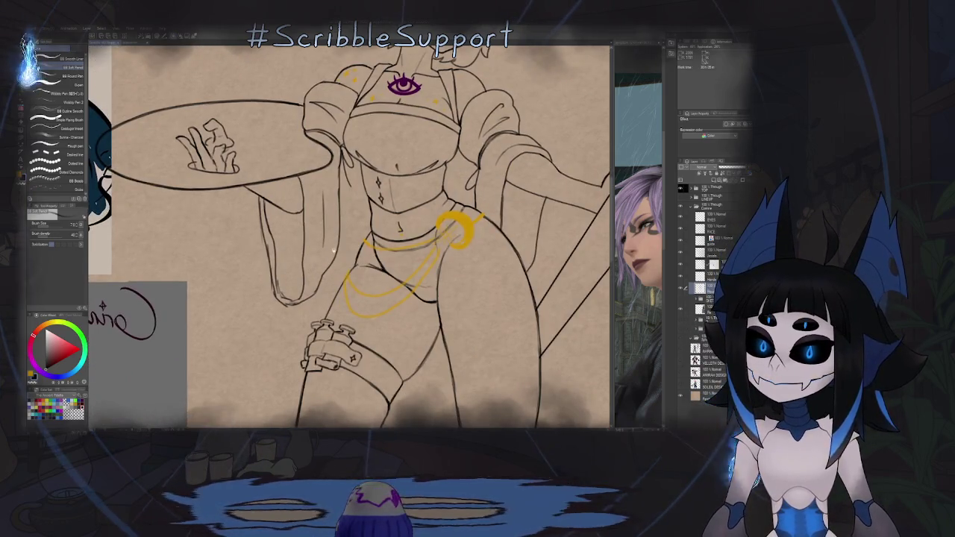
pyautogui.scroll(2, 332, 249)
# Step: Mirror the canvas to check the garter, then unflip it and zoom out to review
pyautogui.press('h')
pyautogui.scroll(4, 316, 215)
pyautogui.press('e')
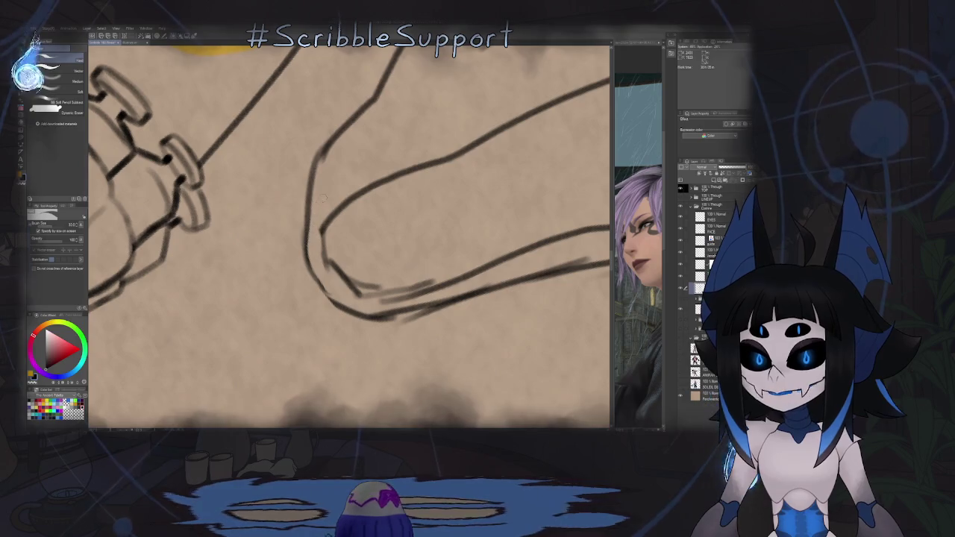
pyautogui.scroll(-5, 322, 200)
pyautogui.press('h')
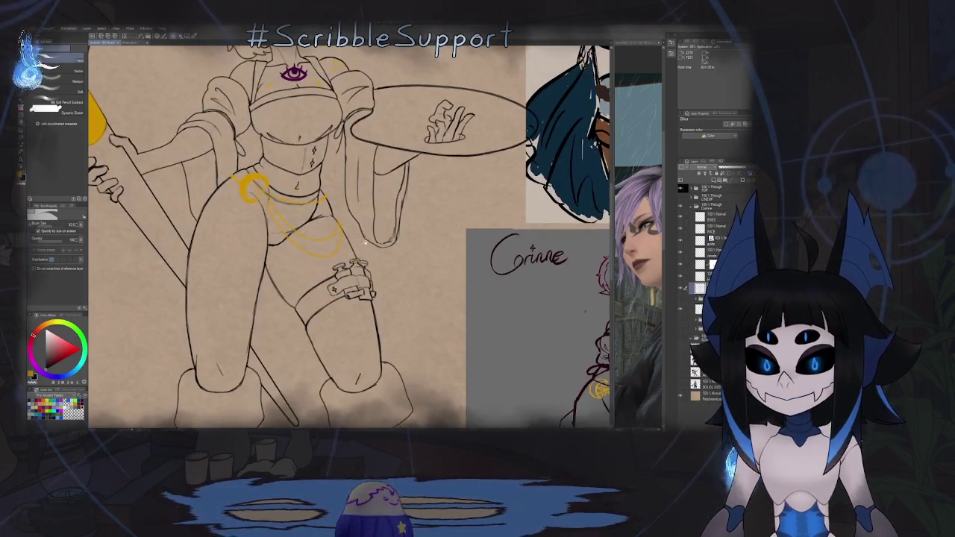
pyautogui.scroll(5, 398, 269)
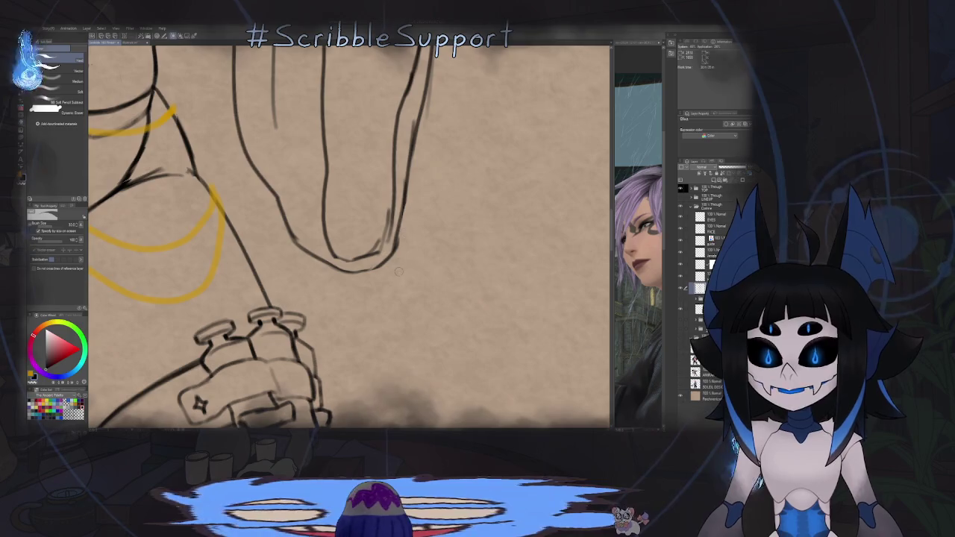
pyautogui.scroll(-5, 398, 270)
pyautogui.scroll(-2, 371, 239)
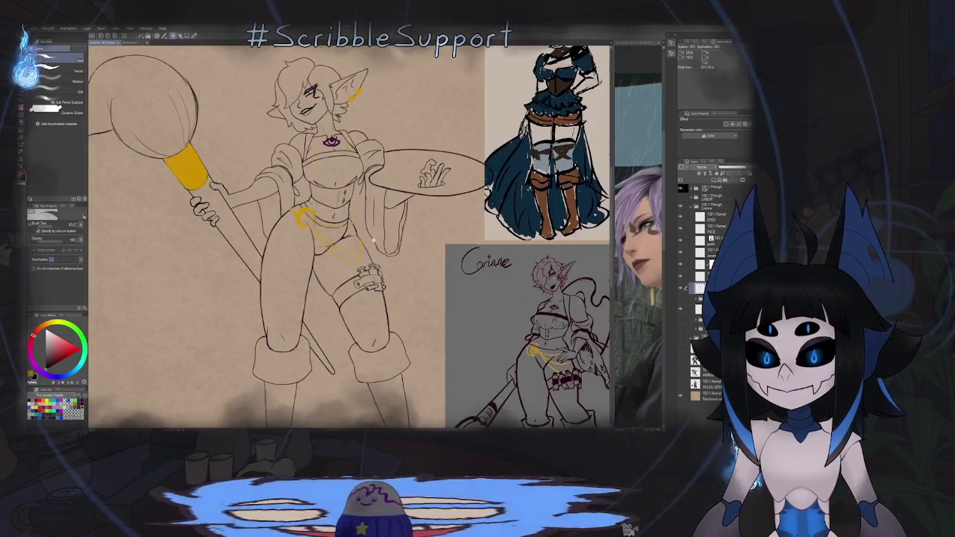
pyautogui.scroll(-1, 373, 238)
pyautogui.scroll(-2, 374, 237)
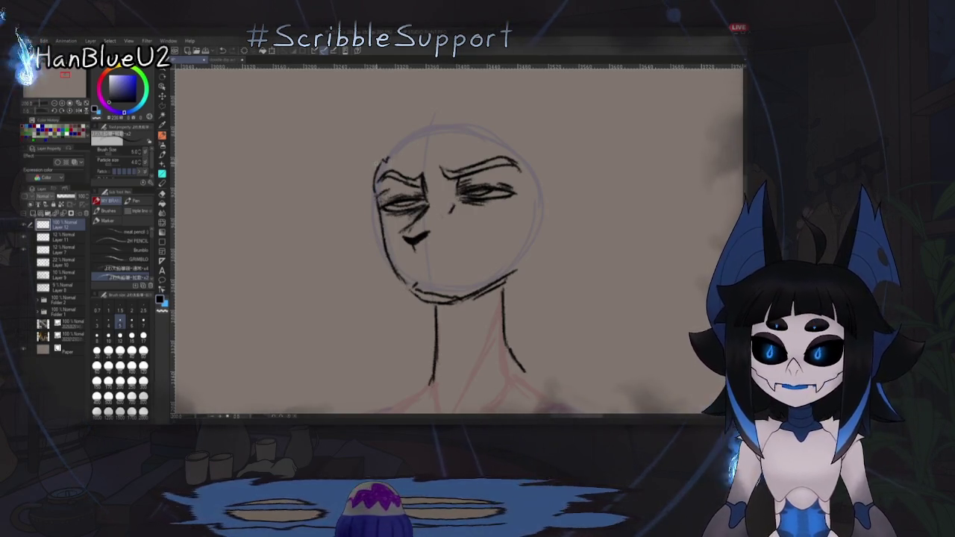
# Step: Ink the head's right side and an arc over the top of the head
pyautogui.scroll(1, 369, 173)
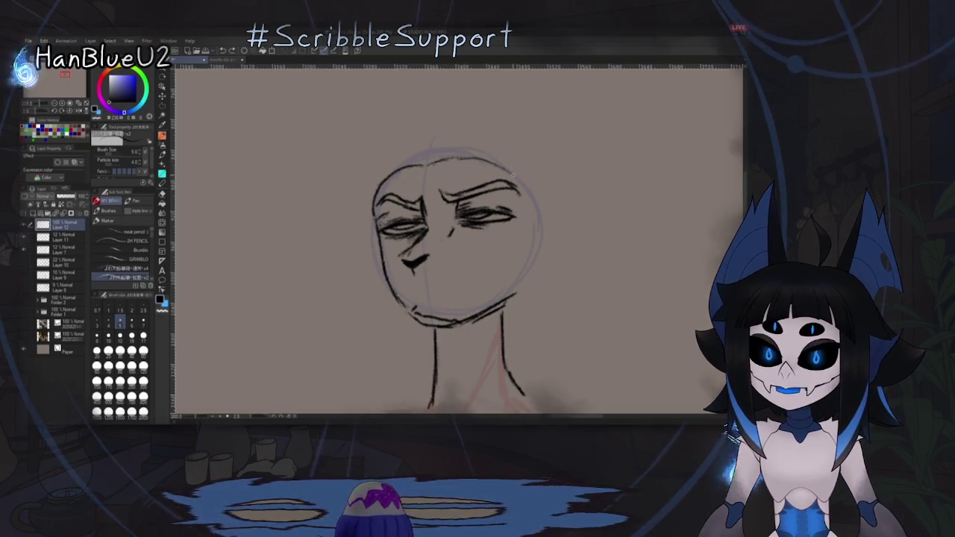
pyautogui.moveTo(522, 192); pyautogui.dragTo(523, 277)
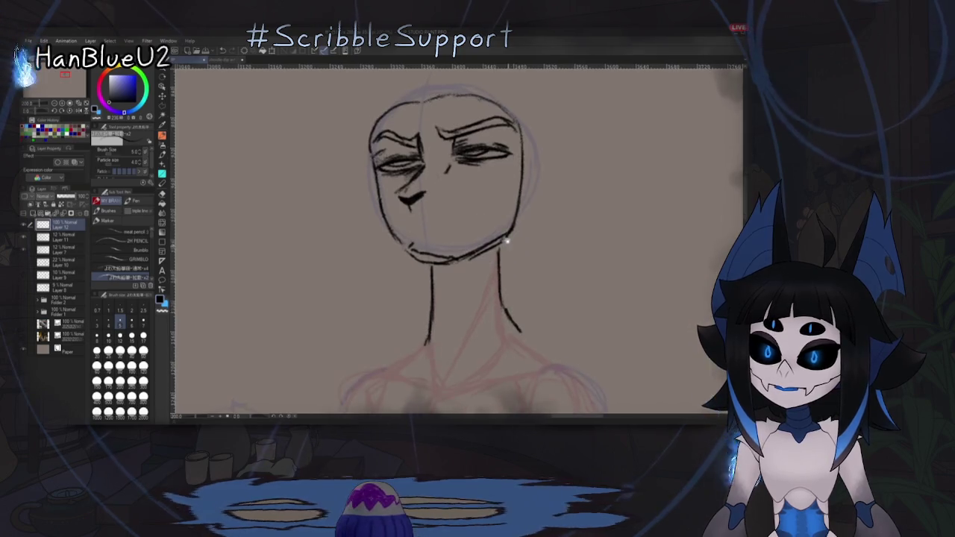
pyautogui.scroll(-2, 504, 265)
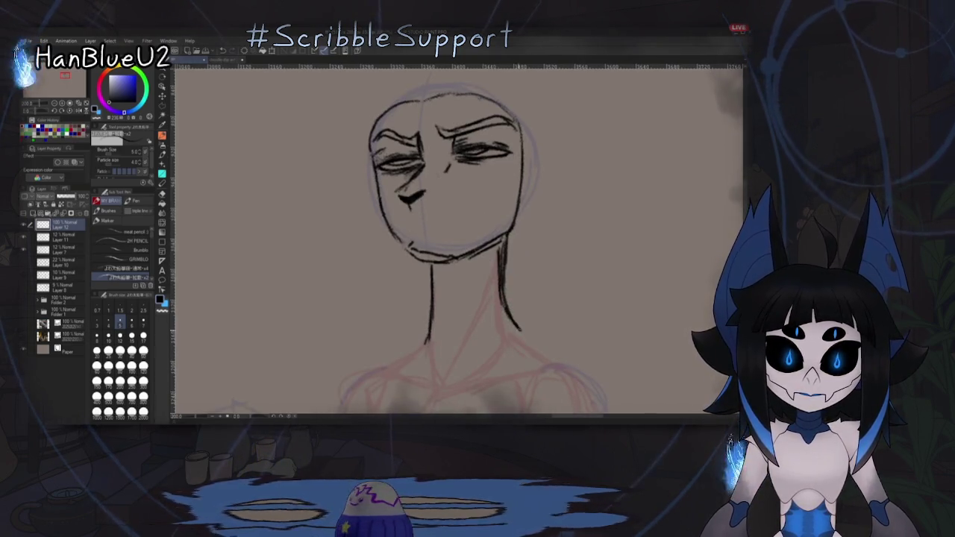
pyautogui.moveTo(465, 352); pyautogui.dragTo(499, 288)
pyautogui.moveTo(503, 249); pyautogui.dragTo(473, 331)
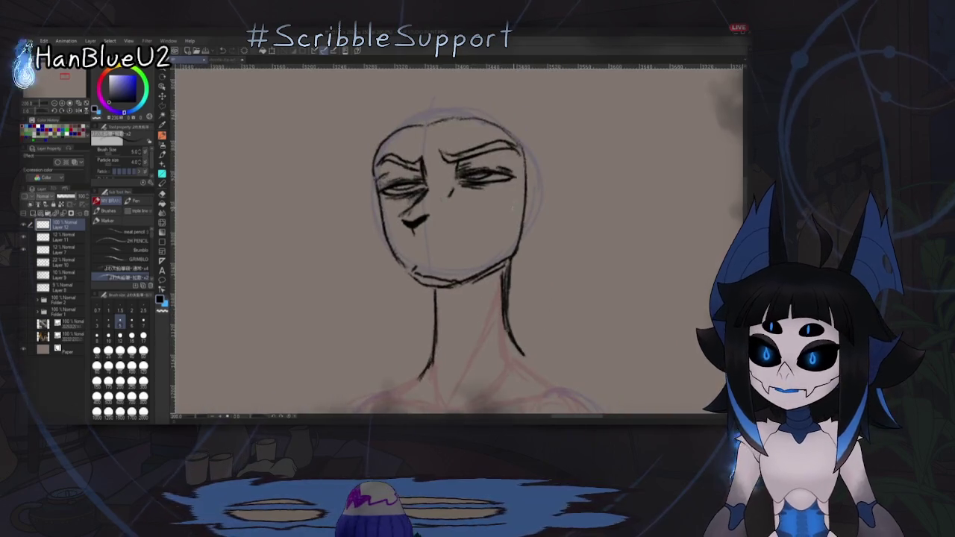
pyautogui.moveTo(388, 140)
pyautogui.mouseDown()
pyautogui.moveTo(508, 116)
pyautogui.moveTo(535, 200)
pyautogui.mouseUp()
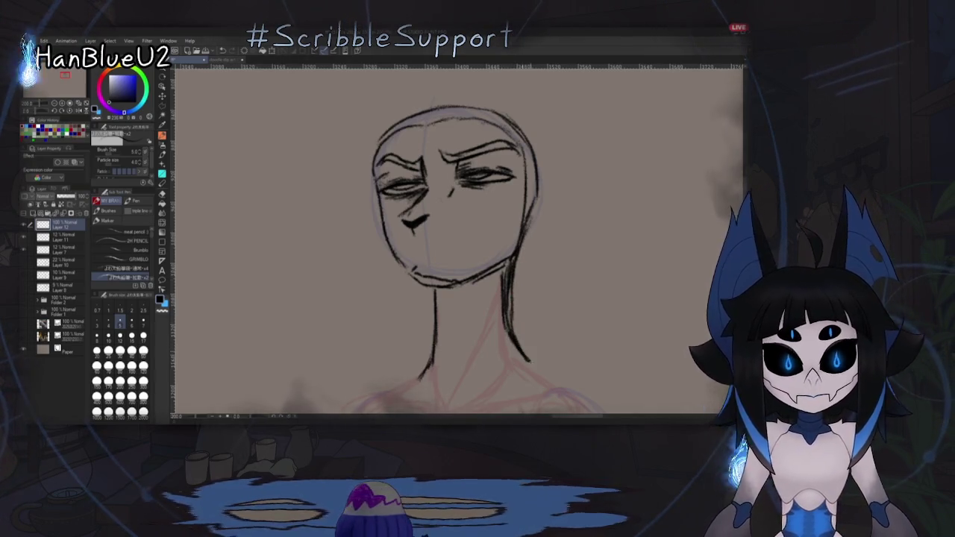
# Step: Draw a diagonal neck line and erase the top of the right neck line
pyautogui.moveTo(517, 288); pyautogui.dragTo(485, 345)
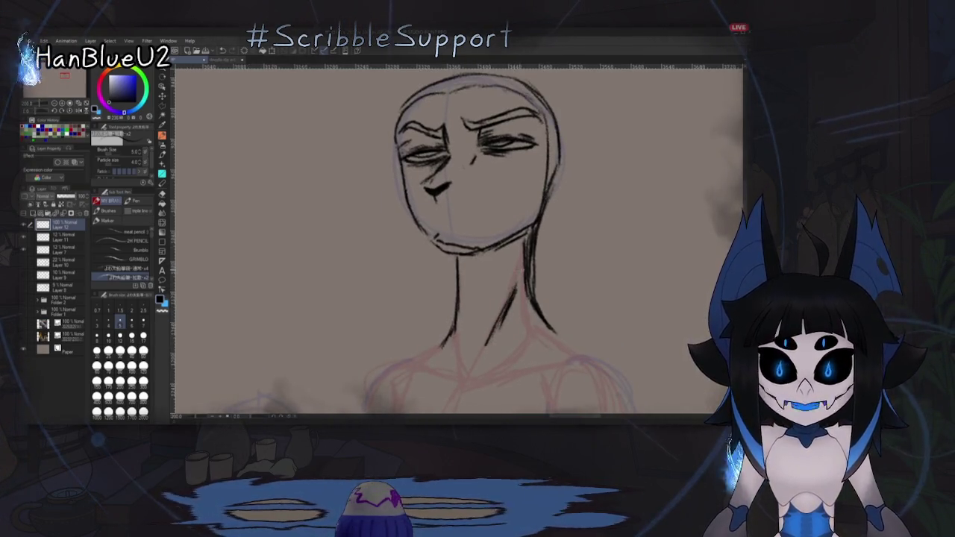
pyautogui.moveTo(478, 224); pyautogui.dragTo(482, 237)
pyautogui.press('e')
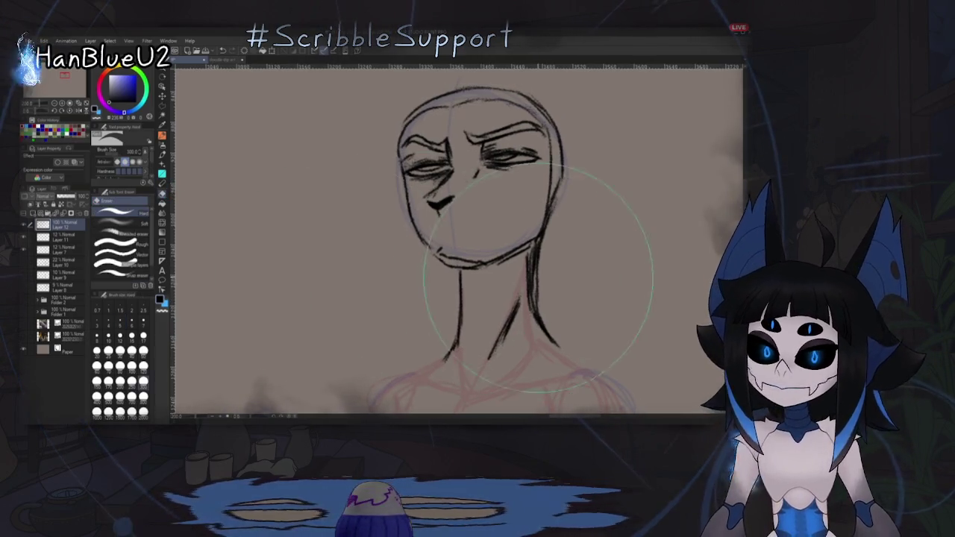
pyautogui.moveTo(530, 254); pyautogui.dragTo(532, 302)
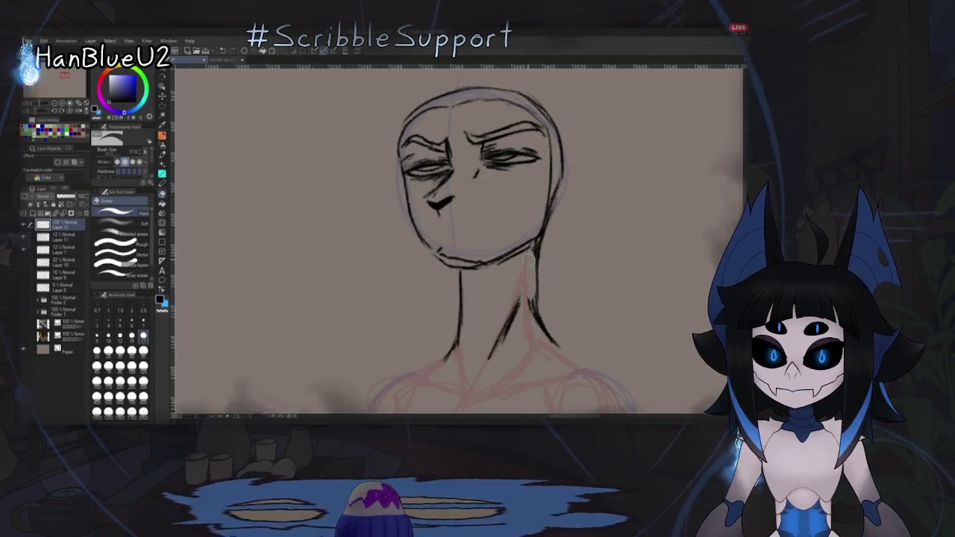
pyautogui.moveTo(528, 250); pyautogui.dragTo(536, 314)
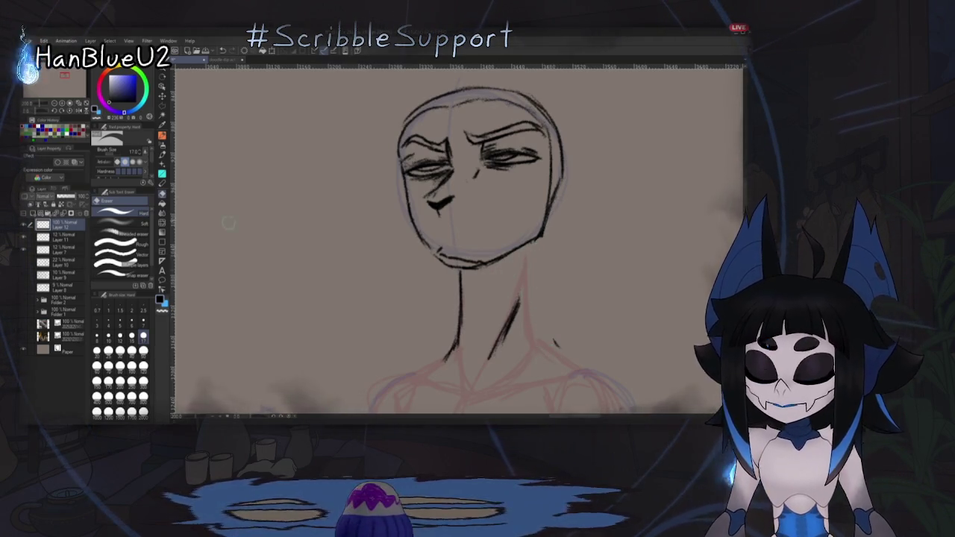
pyautogui.press('p')
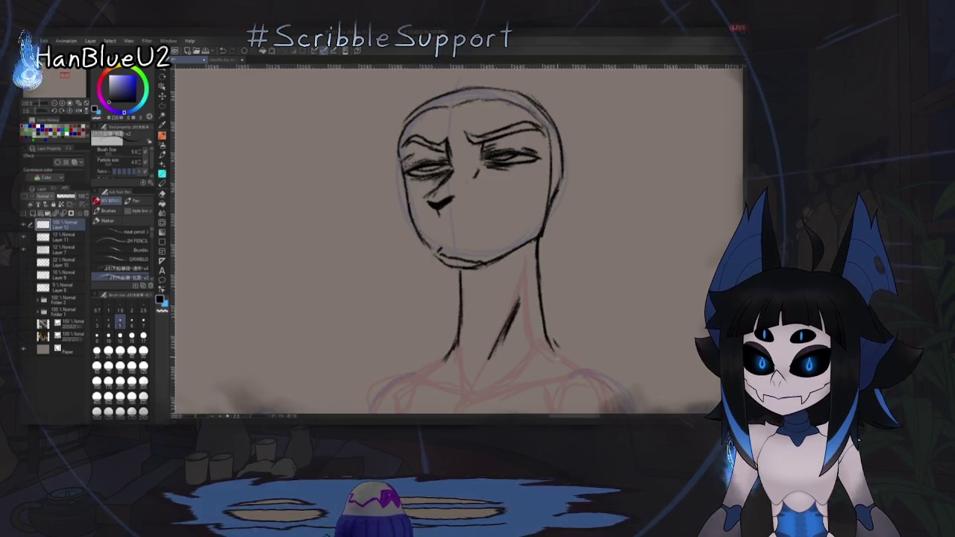
# Step: Redraw the neck line and trim the lower end of the left neck line
pyautogui.press('e')
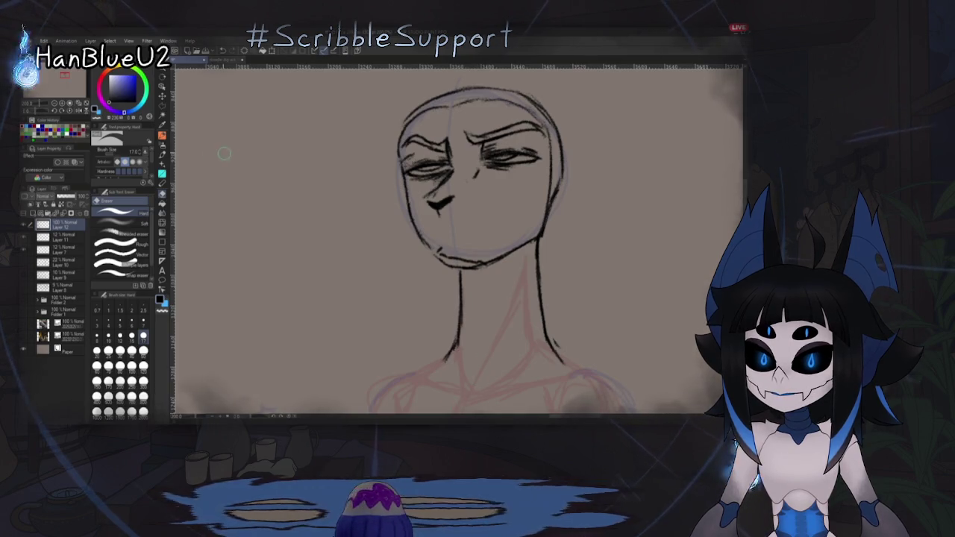
pyautogui.press('p')
pyautogui.moveTo(487, 355); pyautogui.dragTo(517, 297)
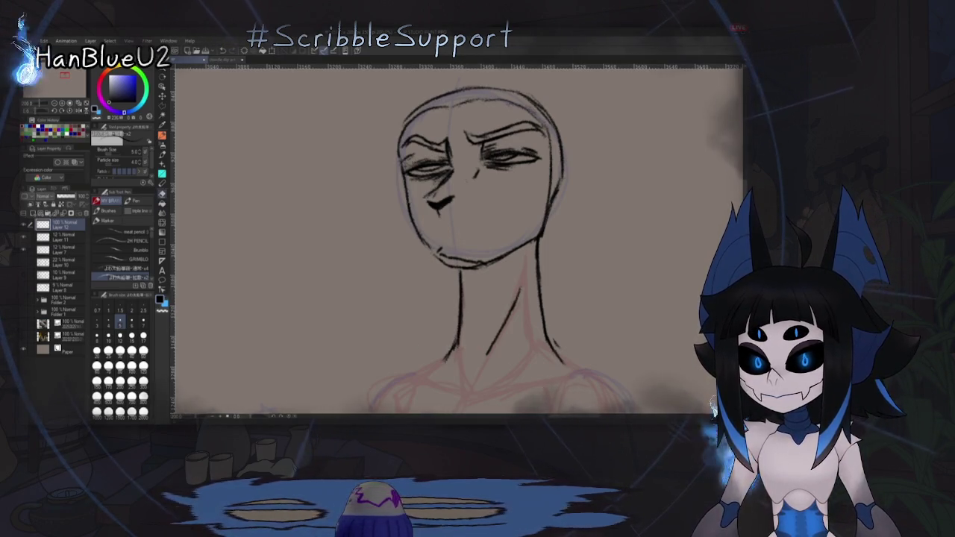
pyautogui.press('e')
pyautogui.moveTo(468, 331); pyautogui.dragTo(461, 289)
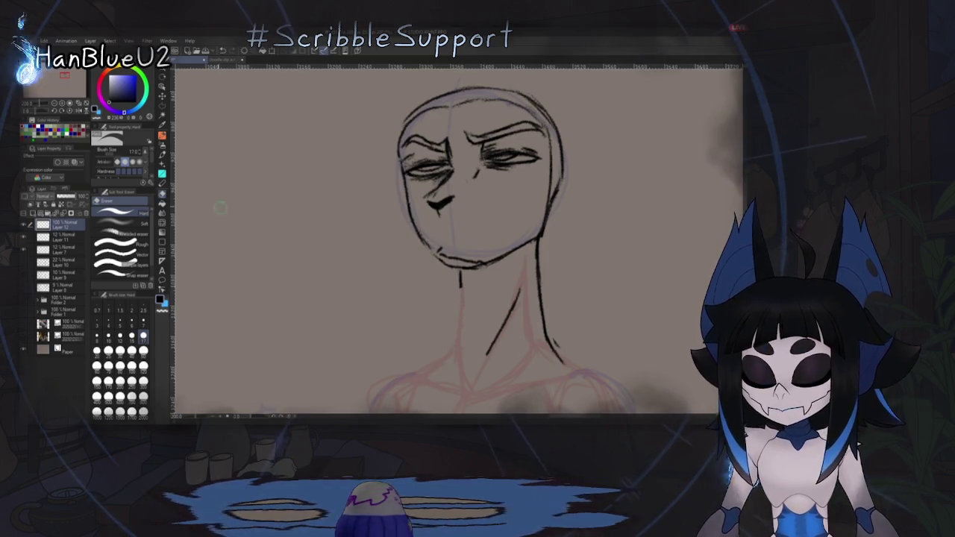
pyautogui.press('p')
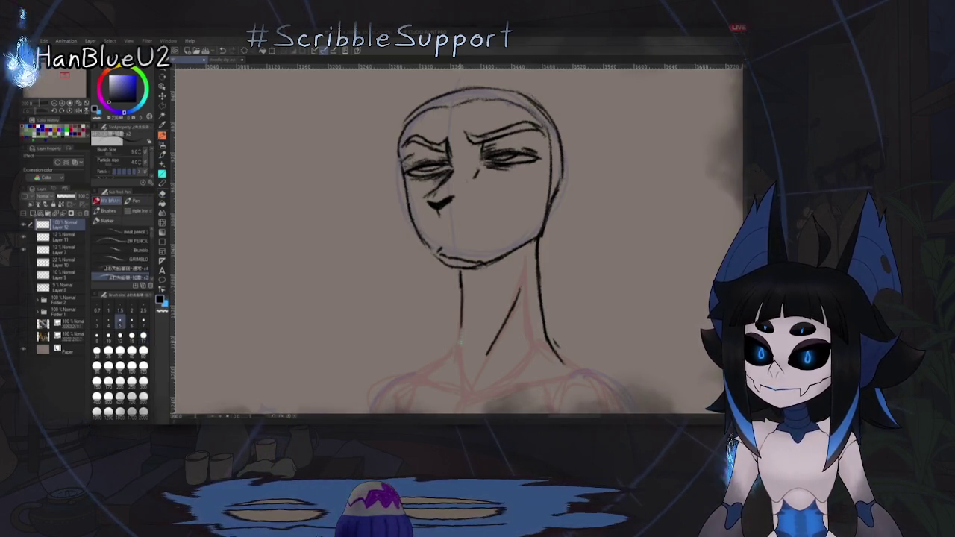
pyautogui.moveTo(378, 169); pyautogui.dragTo(379, 210)
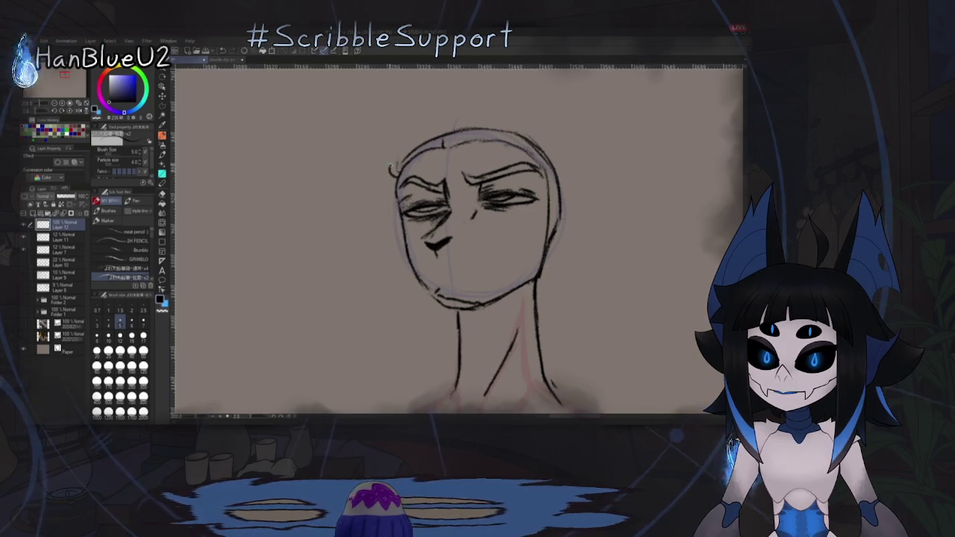
# Step: Hide the pink neck guide and slide the inked head layer left of the rough sketch
pyautogui.hotkey('ctrl', 'z')
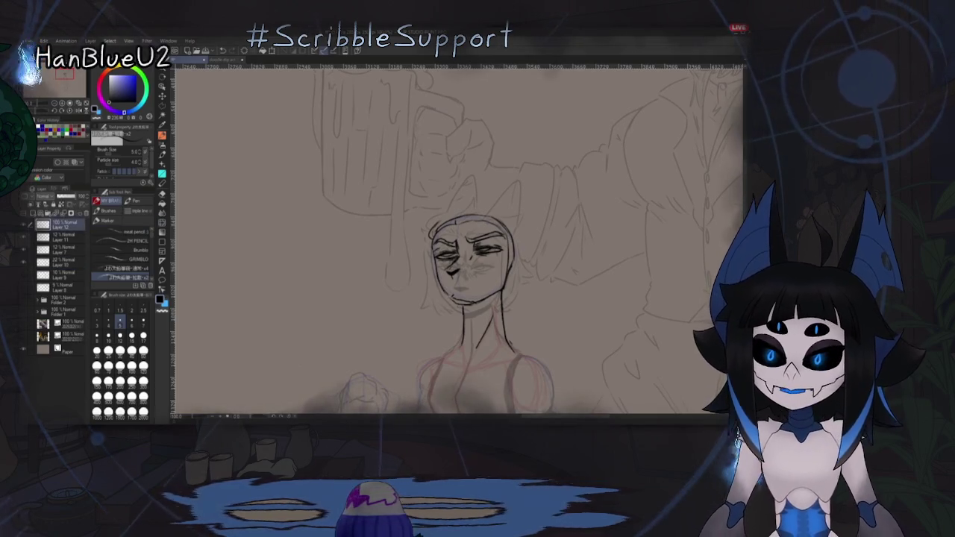
pyautogui.press('k')
pyautogui.moveTo(470, 299); pyautogui.dragTo(314, 295)
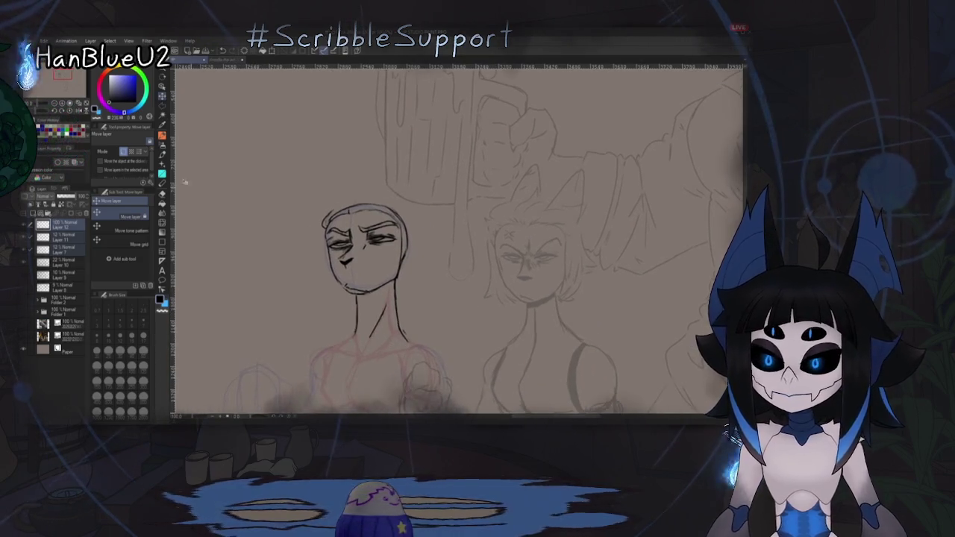
pyautogui.scroll(2, 453, 338)
pyautogui.press('p')
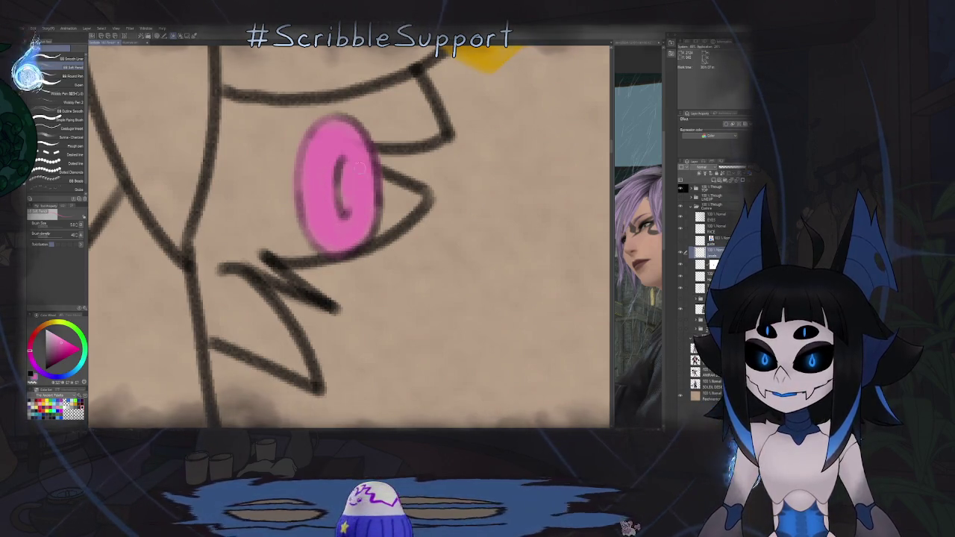
# Step: Zoom in on the elf's pink earring and rotate the view until it stands upright
pyautogui.scroll(-3, 363, 156)
pyautogui.scroll(-1, 363, 156)
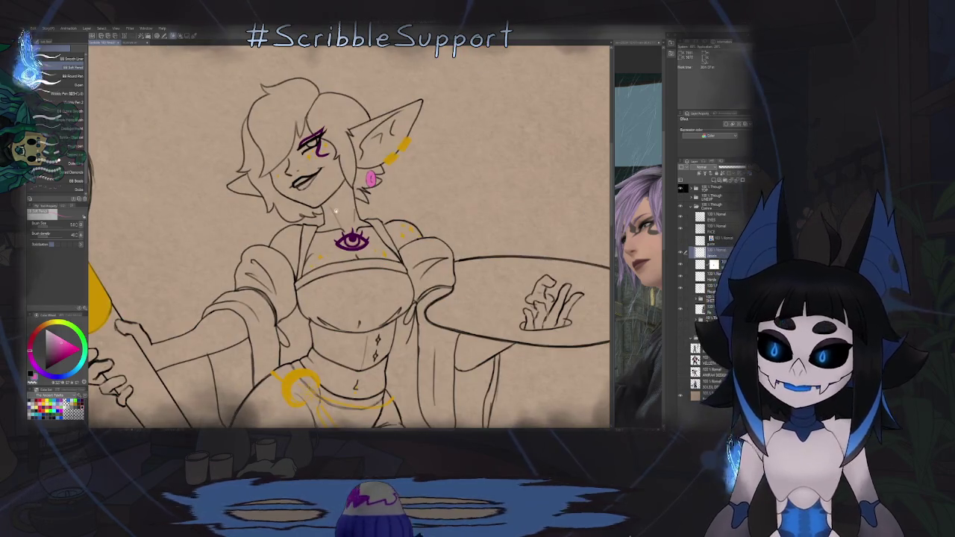
pyautogui.scroll(-1, 363, 155)
pyautogui.scroll(3, 372, 195)
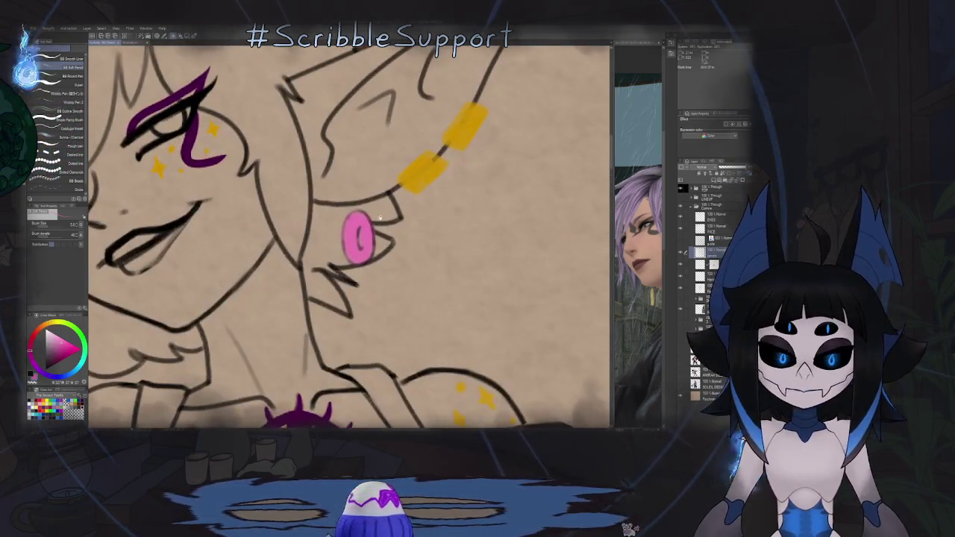
pyautogui.scroll(2, 411, 261)
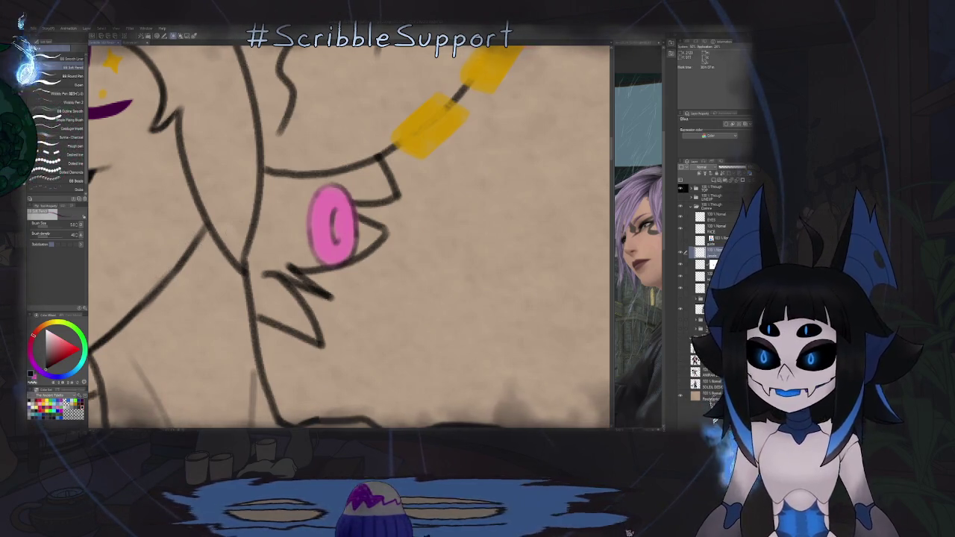
pyautogui.scroll(2, 323, 205)
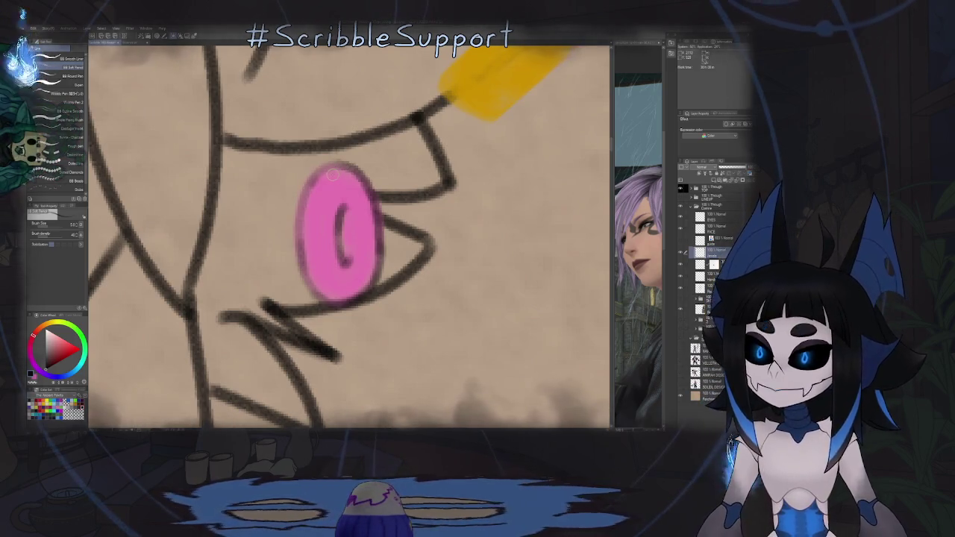
pyautogui.moveTo(334, 174)
pyautogui.mouseDown()
pyautogui.moveTo(320, 198)
pyautogui.moveTo(351, 217)
pyautogui.mouseUp()
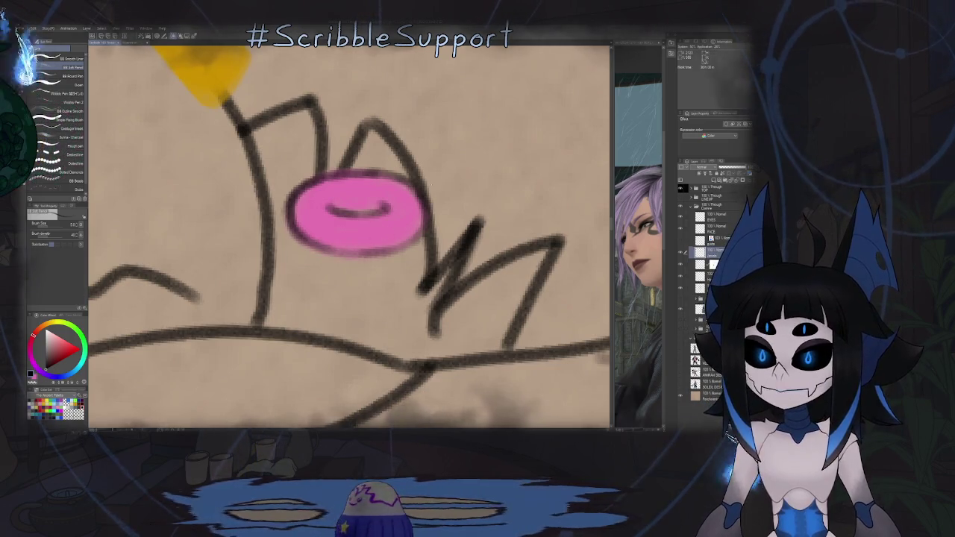
pyautogui.moveTo(424, 184); pyautogui.dragTo(342, 156)
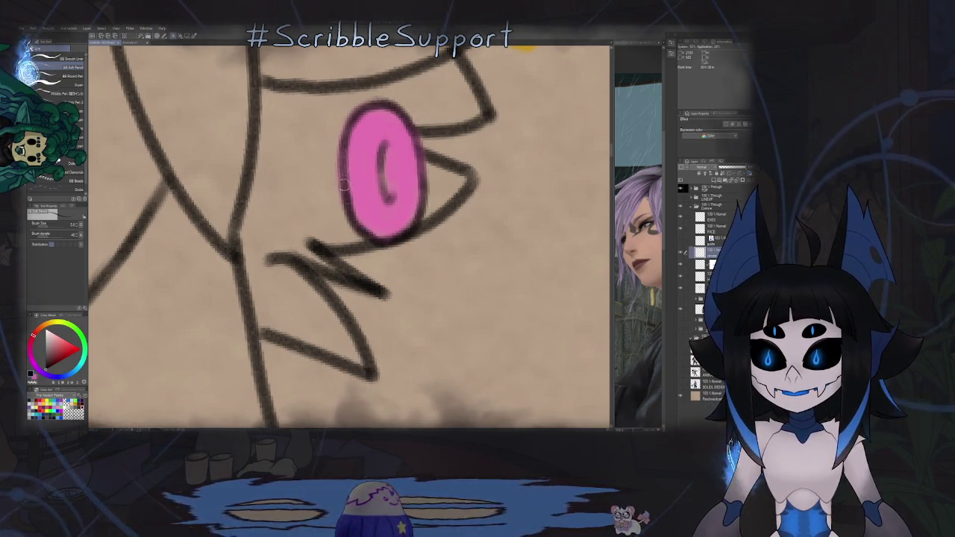
# Step: Zoom in and out to reframe the drawing
pyautogui.scroll(-1, 345, 188)
pyautogui.scroll(-3, 350, 180)
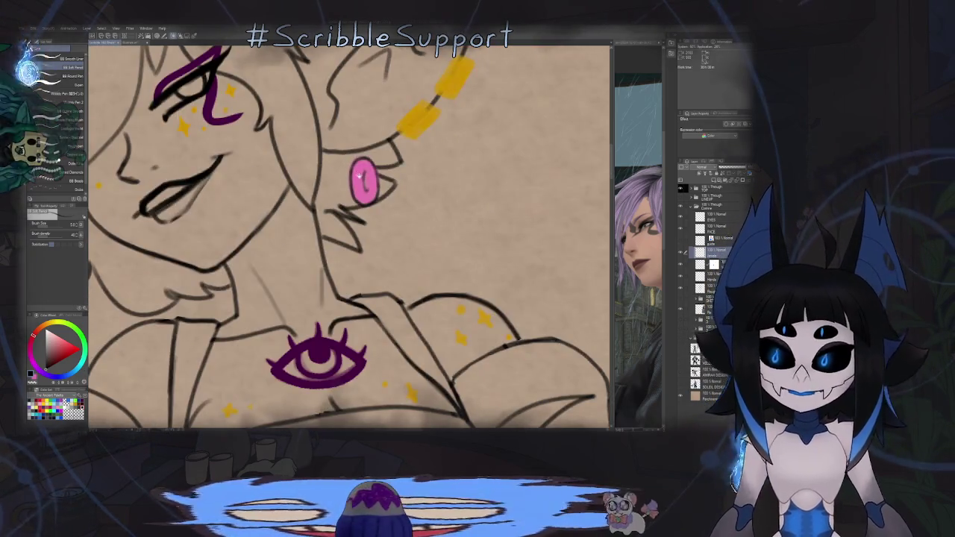
pyautogui.scroll(2, 359, 178)
pyautogui.scroll(-4, 373, 186)
pyautogui.scroll(1, 407, 188)
pyautogui.scroll(5, 407, 187)
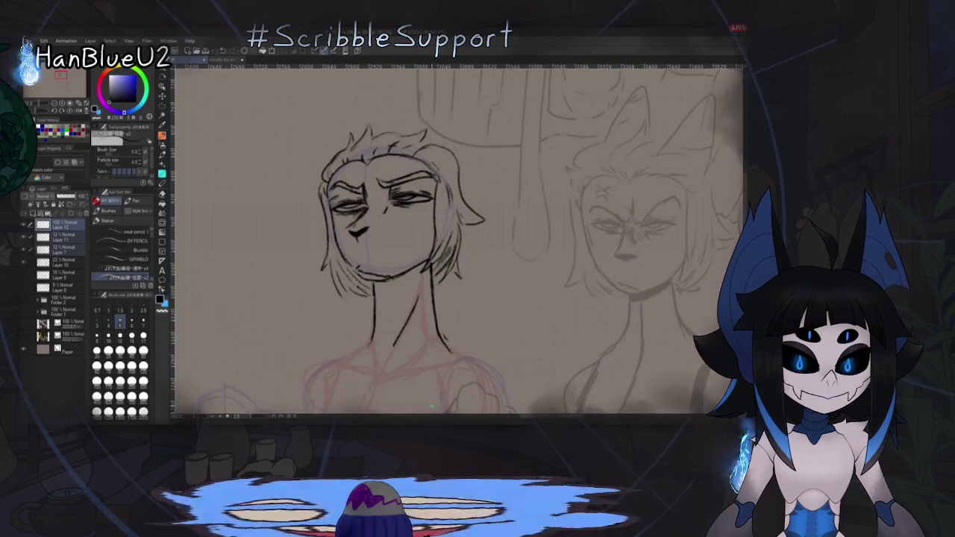
# Step: Recenter on the head and ink two pointed cat ears above the hair
pyautogui.press('e')
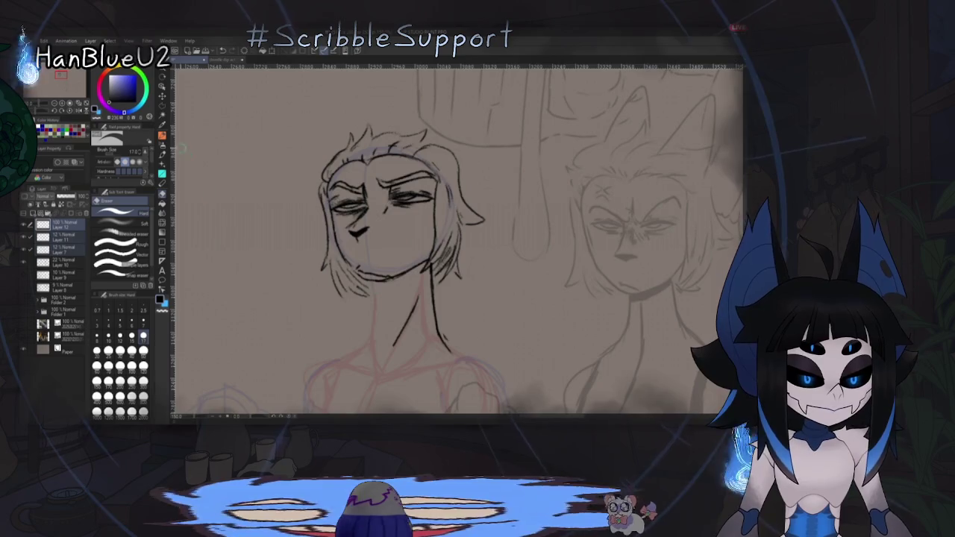
pyautogui.press('p')
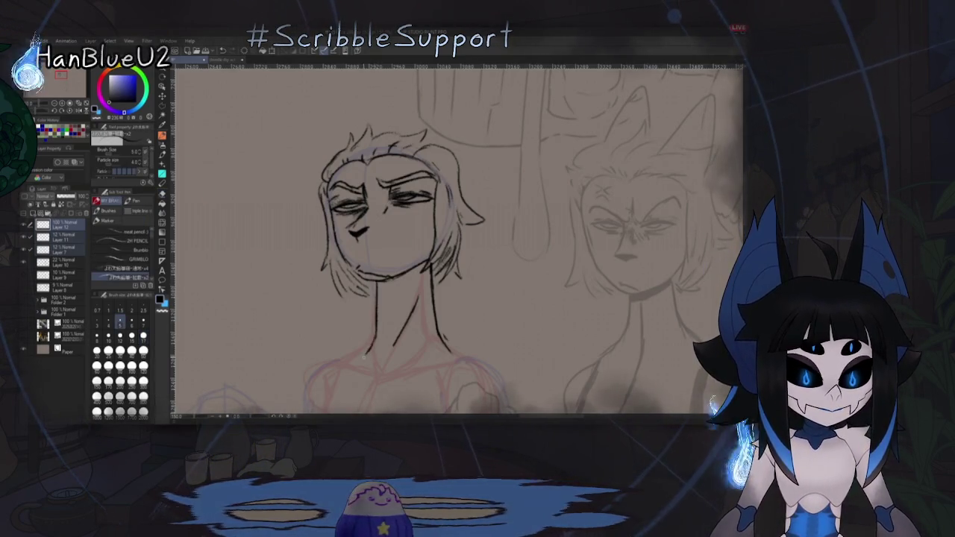
pyautogui.moveTo(620, 187); pyautogui.dragTo(523, 239)
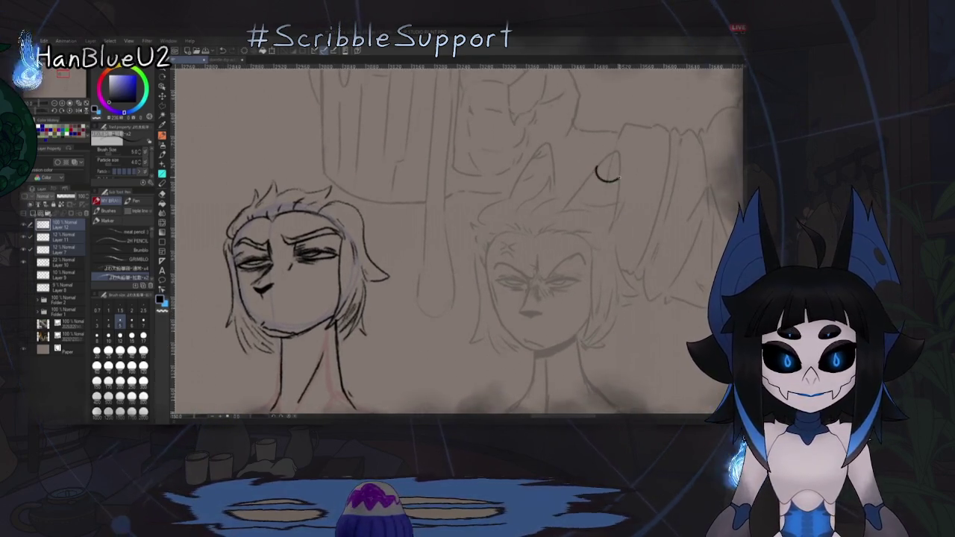
pyautogui.moveTo(455, 336)
pyautogui.mouseDown()
pyautogui.moveTo(537, 296)
pyautogui.moveTo(483, 338)
pyautogui.moveTo(500, 316)
pyautogui.moveTo(580, 282)
pyautogui.mouseUp()
pyautogui.moveTo(465, 359); pyautogui.dragTo(463, 401)
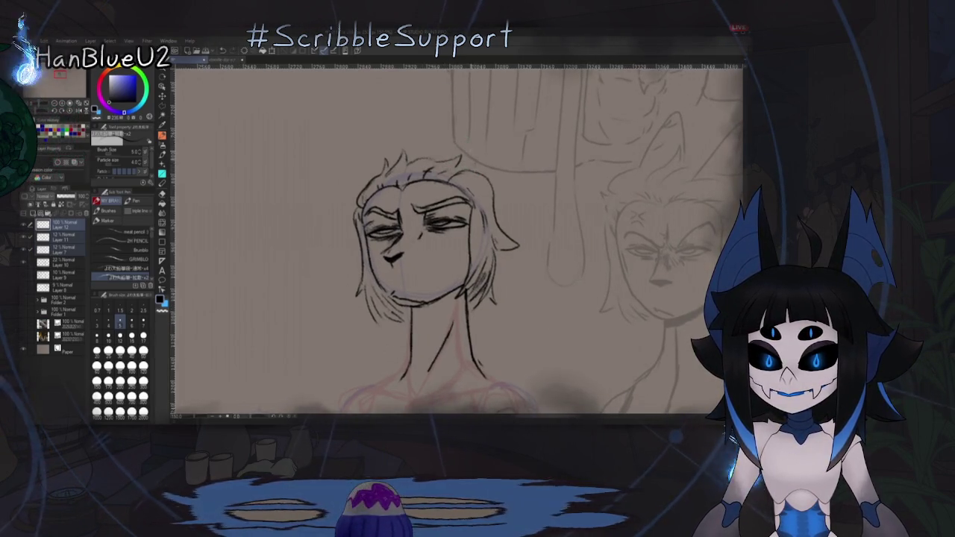
pyautogui.moveTo(440, 142); pyautogui.dragTo(481, 161)
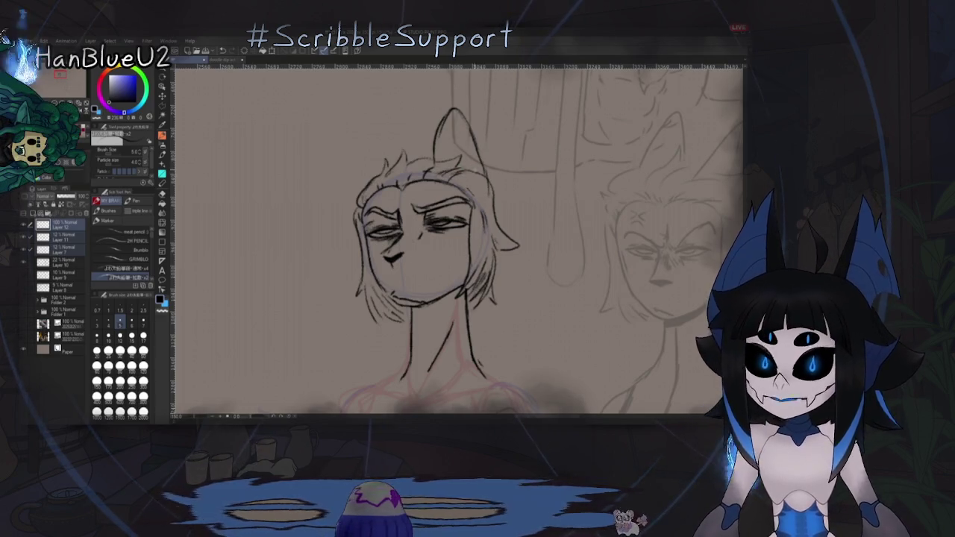
pyautogui.moveTo(425, 159); pyautogui.dragTo(434, 169)
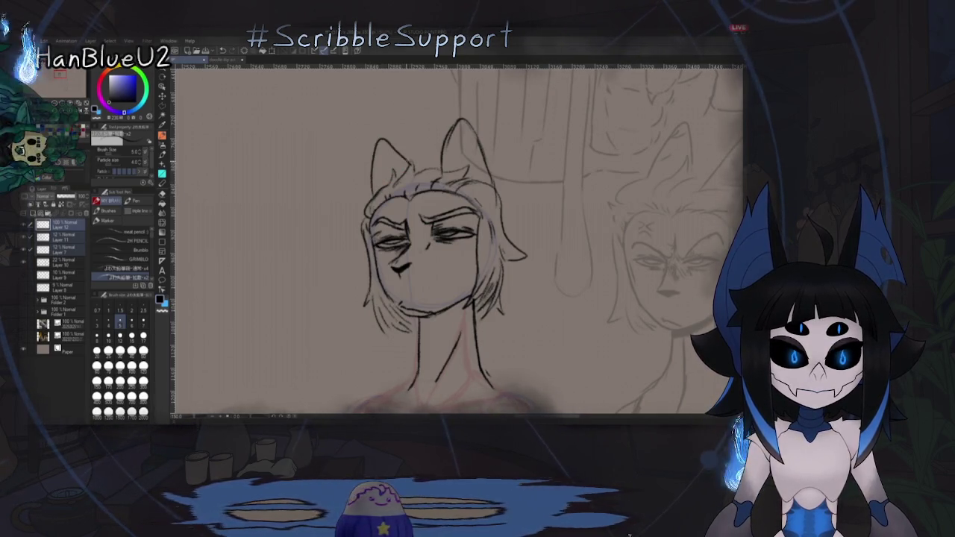
# Step: Reframe the view around the head and both figures, toggling eraser and pen
pyautogui.moveTo(460, 206)
pyautogui.mouseDown()
pyautogui.moveTo(473, 209)
pyautogui.moveTo(479, 179)
pyautogui.moveTo(458, 179)
pyautogui.moveTo(447, 222)
pyautogui.mouseUp()
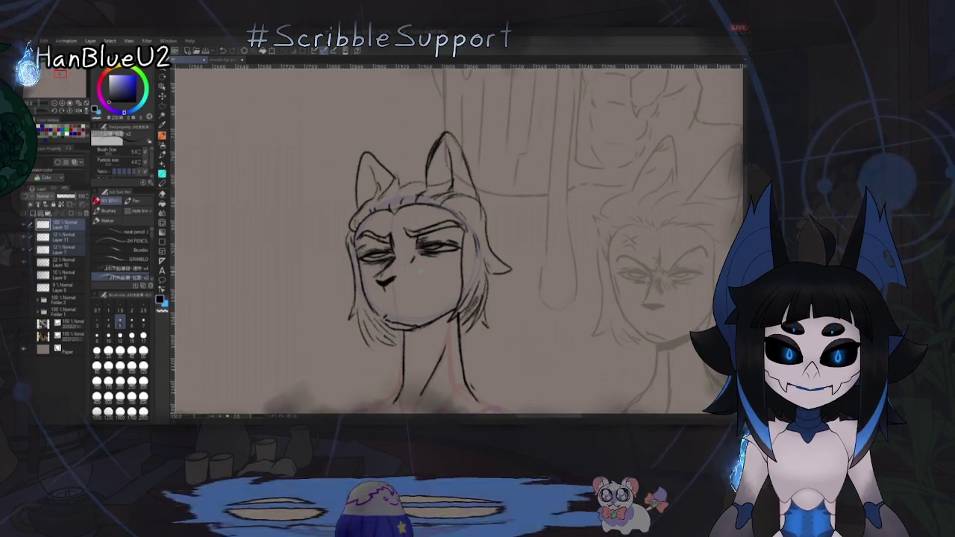
pyautogui.moveTo(447, 223); pyautogui.dragTo(451, 226)
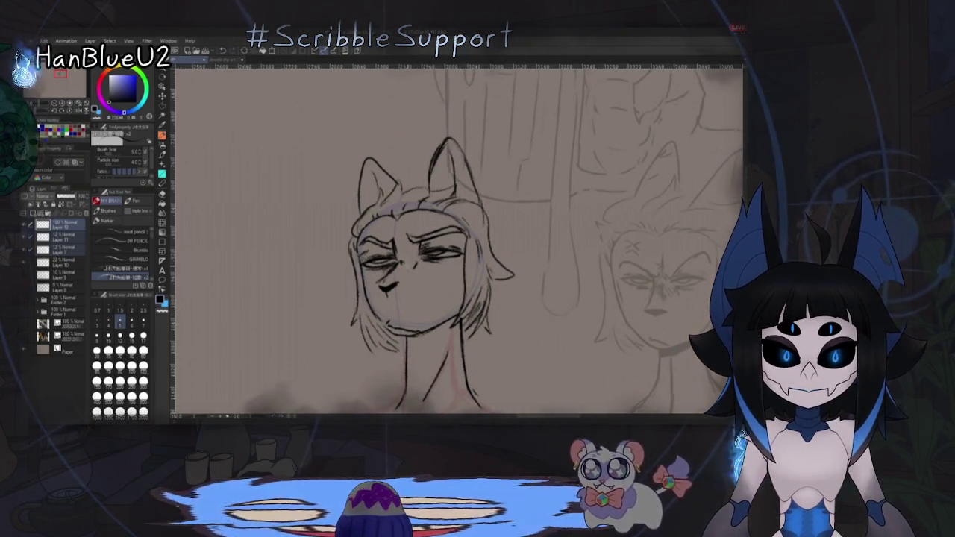
pyautogui.moveTo(435, 291); pyautogui.dragTo(437, 283)
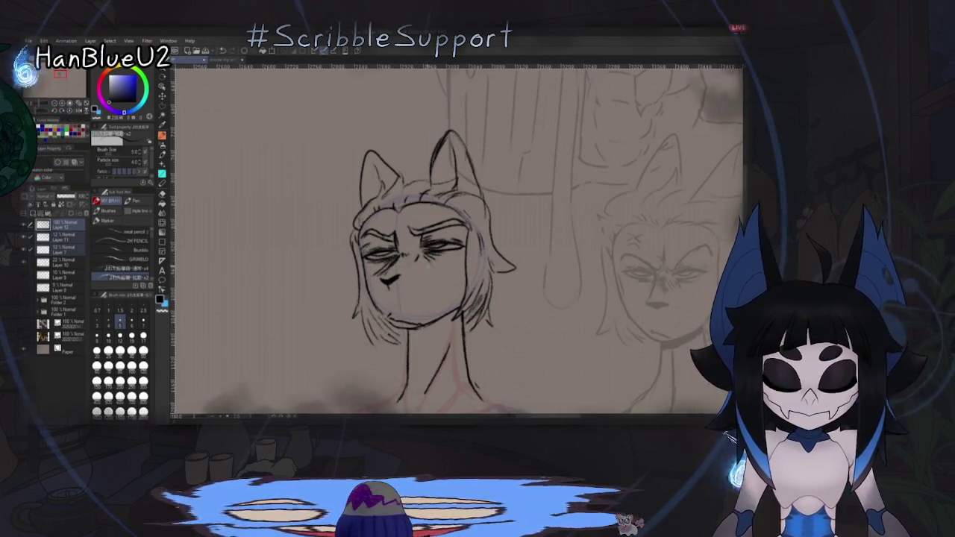
pyautogui.moveTo(413, 302); pyautogui.dragTo(419, 337)
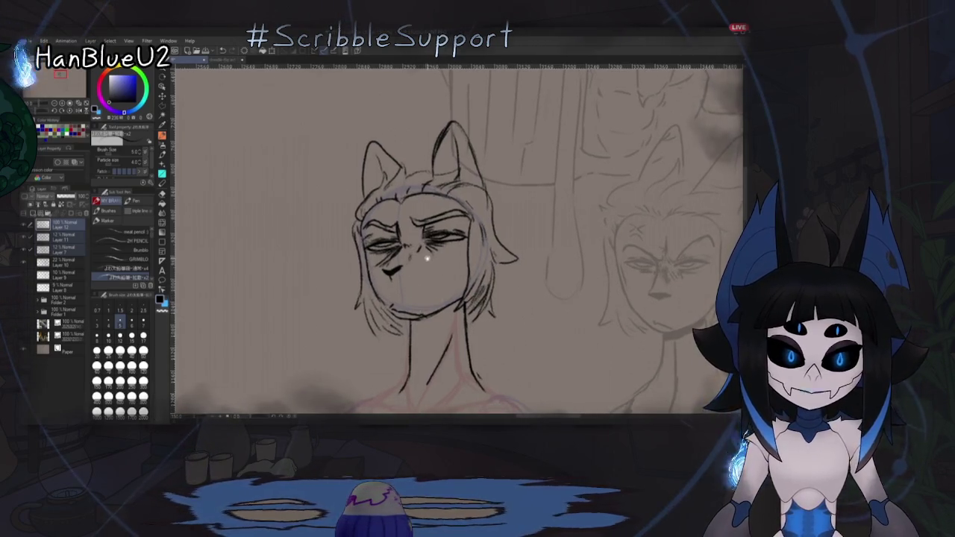
pyautogui.moveTo(427, 258); pyautogui.dragTo(434, 265)
pyautogui.moveTo(449, 165); pyautogui.dragTo(446, 174)
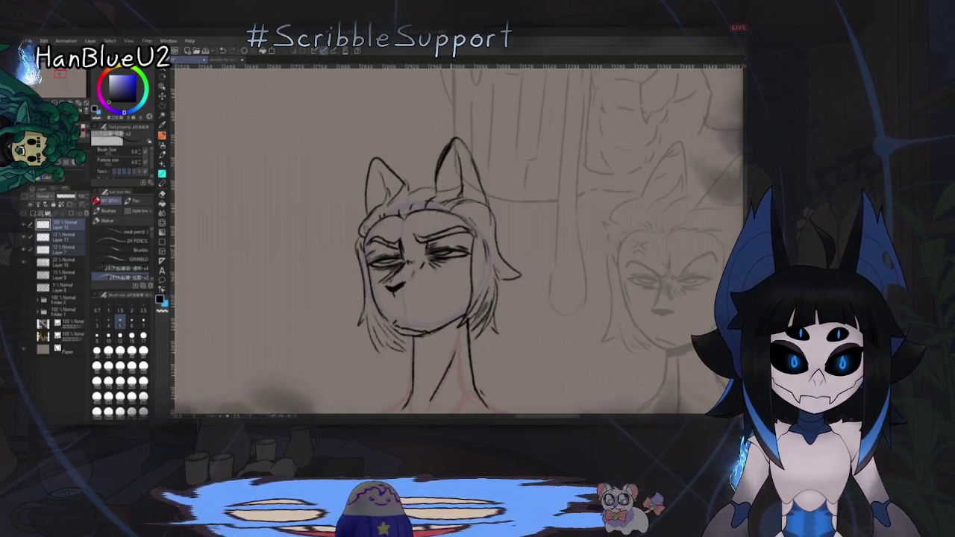
pyautogui.moveTo(426, 246); pyautogui.dragTo(457, 233)
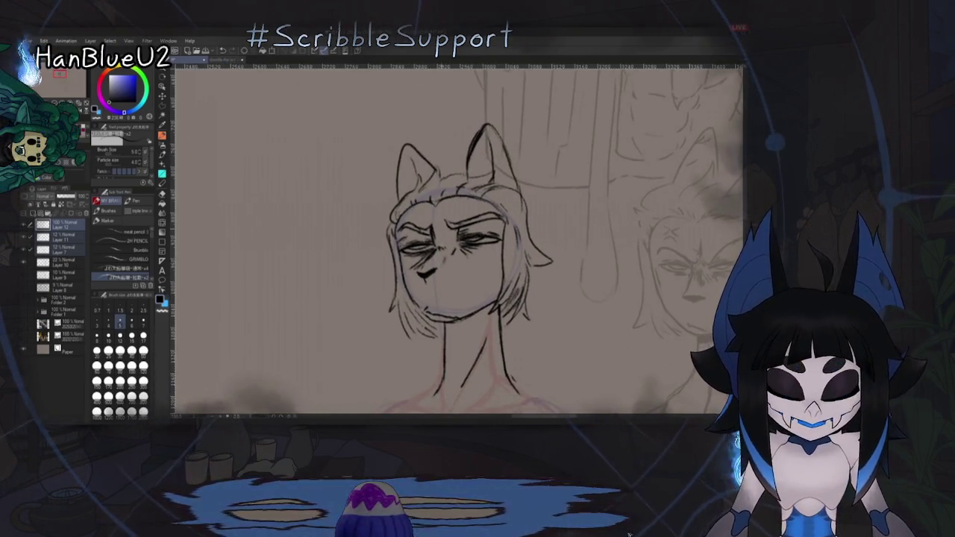
pyautogui.moveTo(499, 334); pyautogui.dragTo(509, 314)
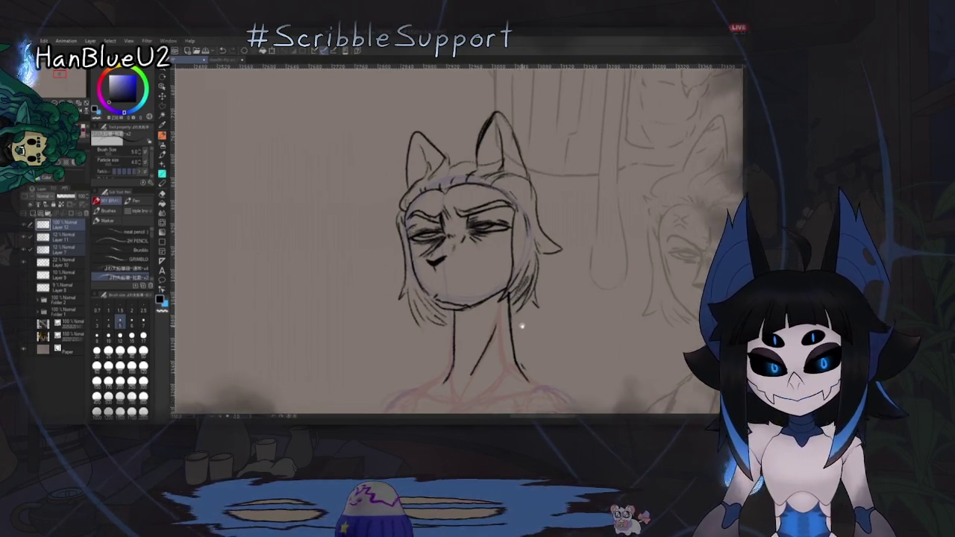
pyautogui.press('e')
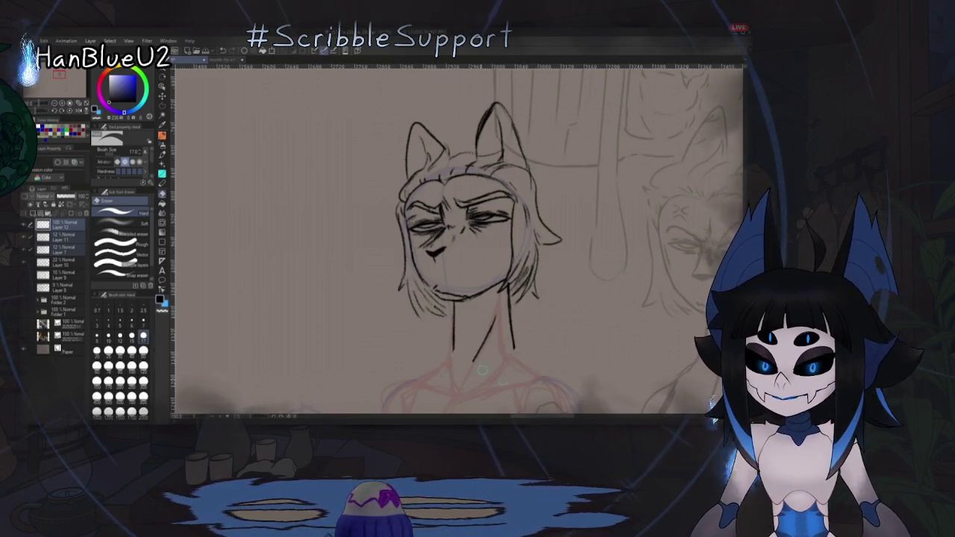
pyautogui.press('p')
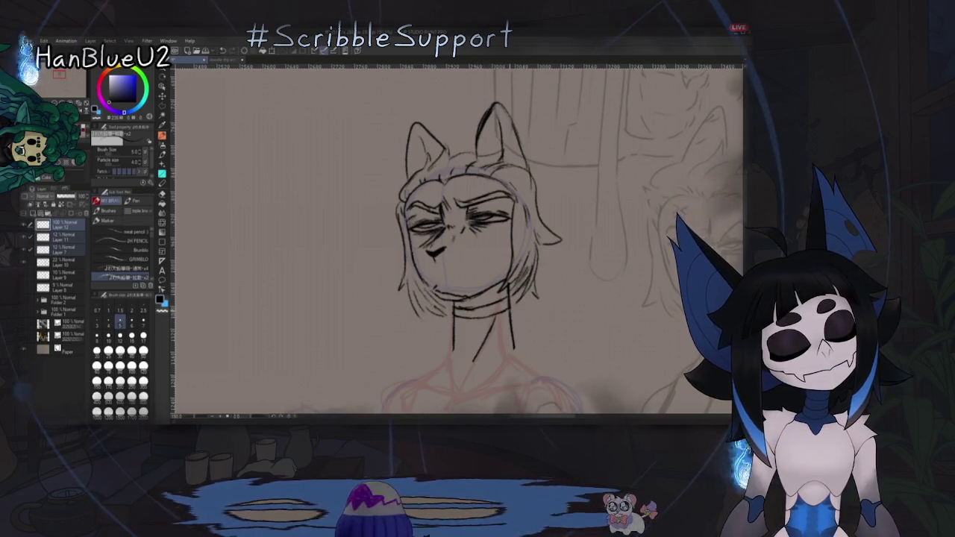
# Step: Erase the left ear's outline and switch back to the pen to redraw it
pyautogui.scroll(-2, 459, 239)
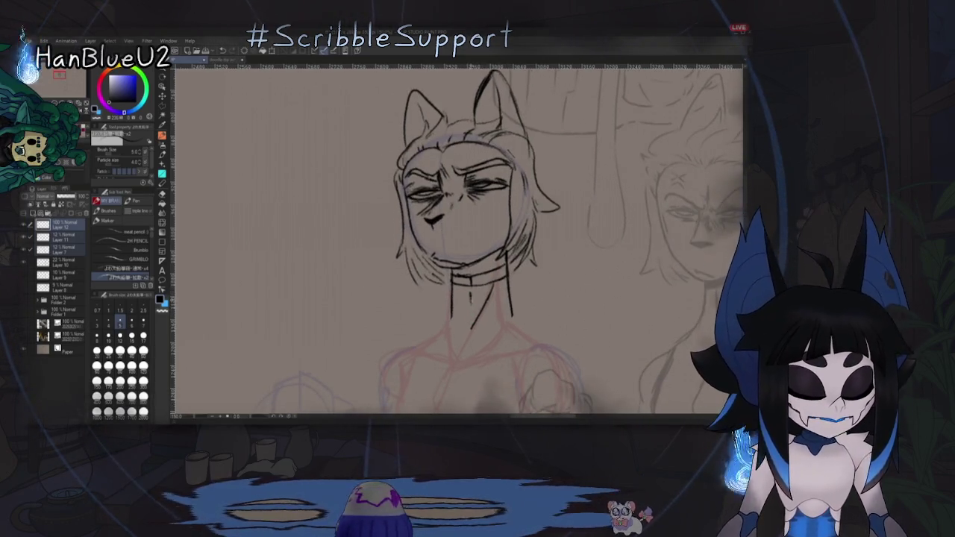
pyautogui.scroll(-2, 459, 239)
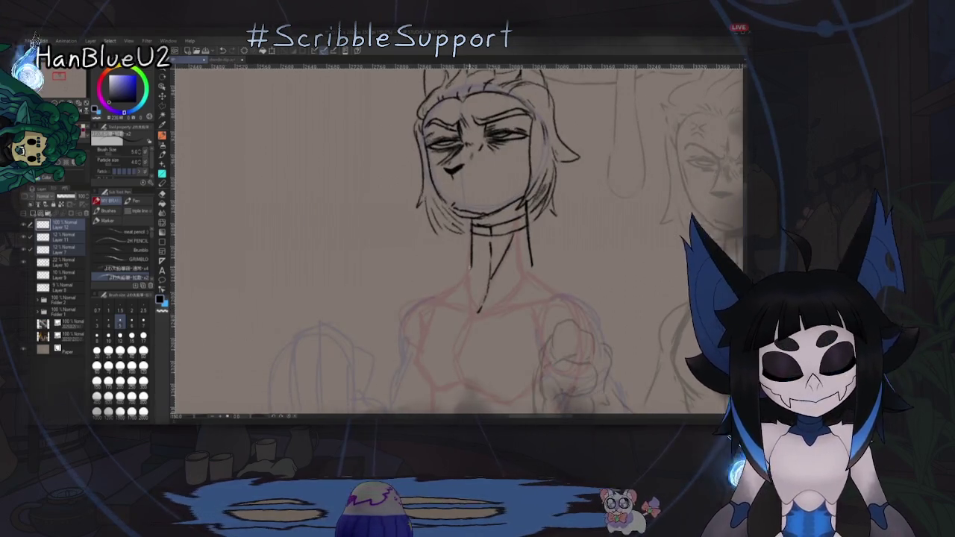
pyautogui.scroll(2, 459, 239)
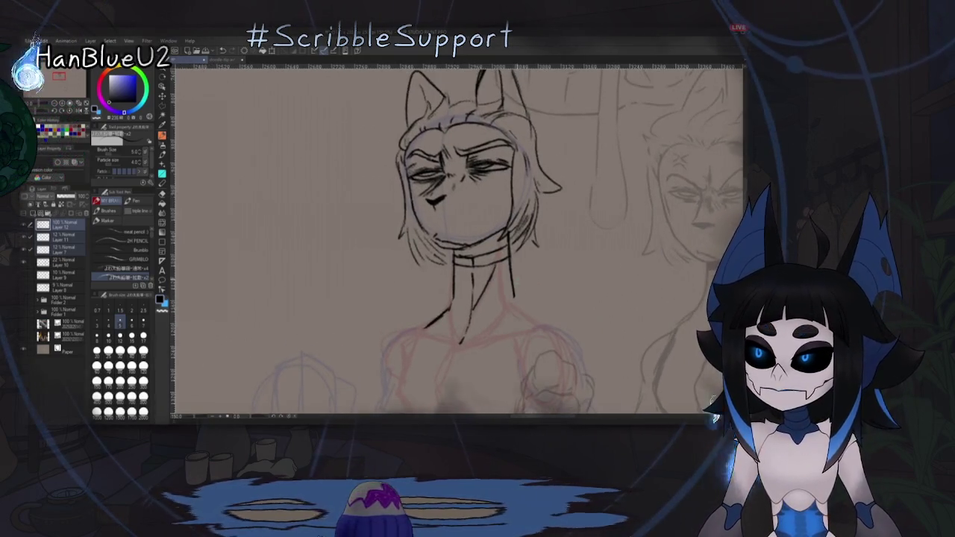
pyautogui.scroll(2, 459, 238)
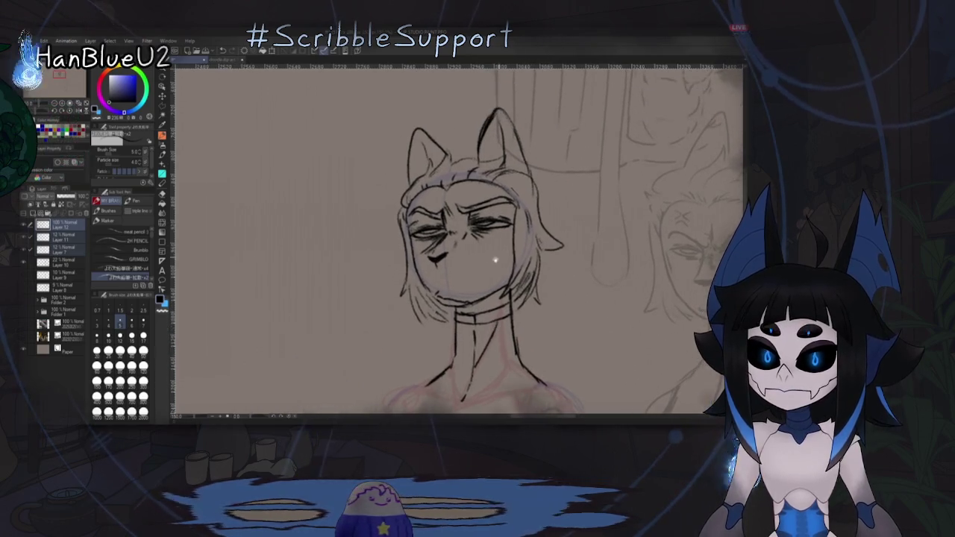
pyautogui.scroll(1, 469, 254)
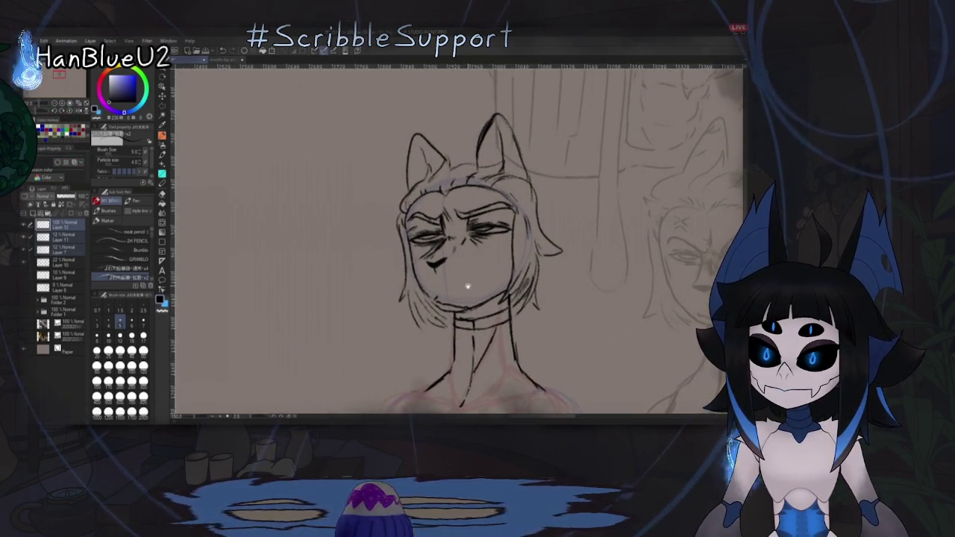
pyautogui.hscroll(1, 448, 223)
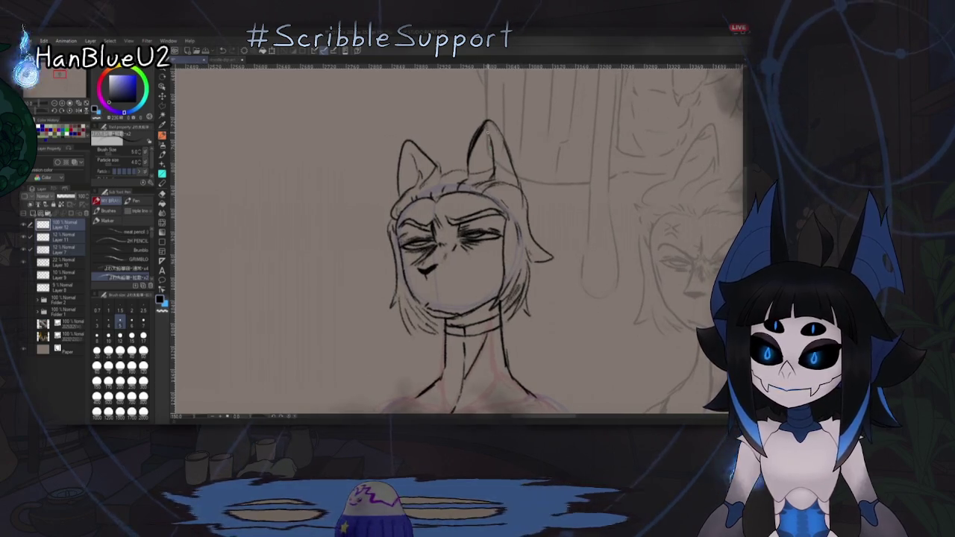
pyautogui.press('e')
pyautogui.moveTo(407, 140); pyautogui.dragTo(440, 162)
pyautogui.press('p')
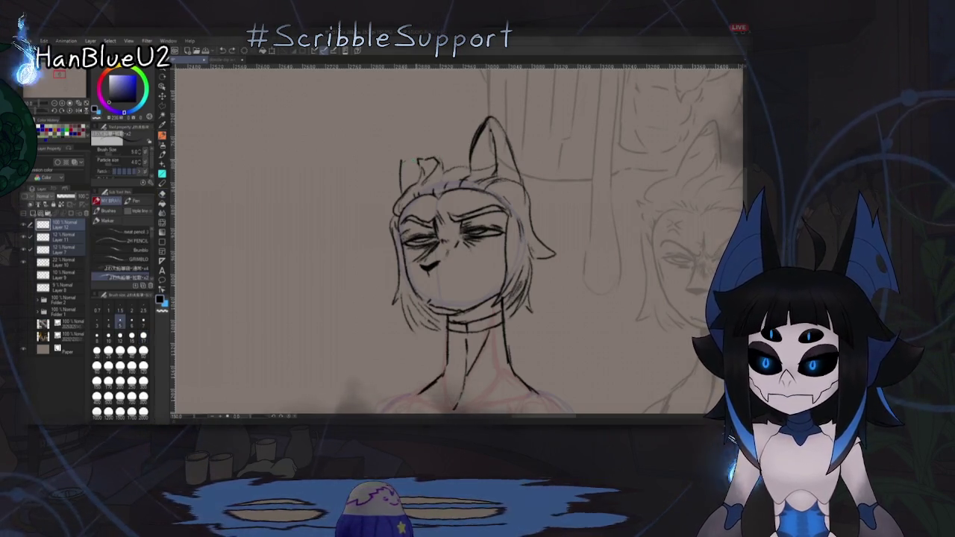
pyautogui.moveTo(545, 323); pyautogui.dragTo(552, 289)
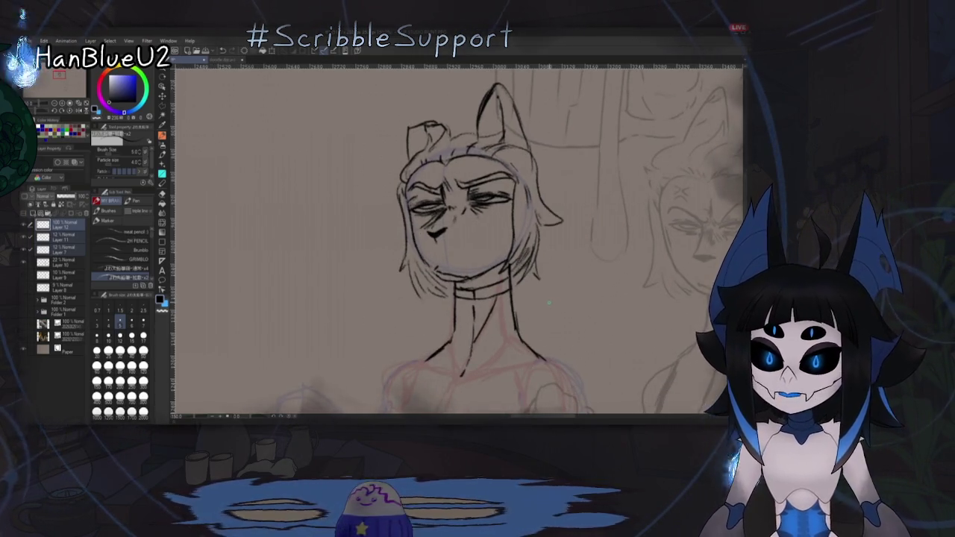
pyautogui.press('e')
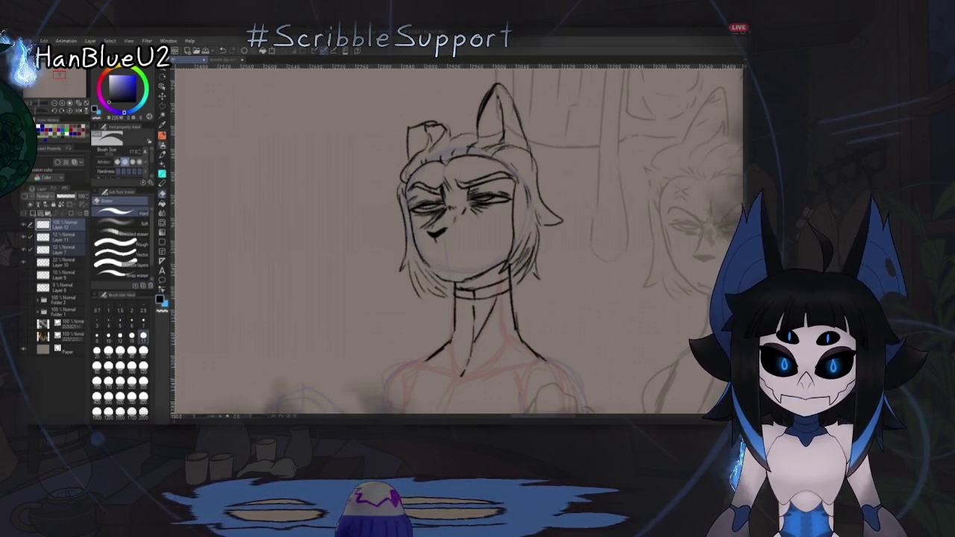
pyautogui.press('p')
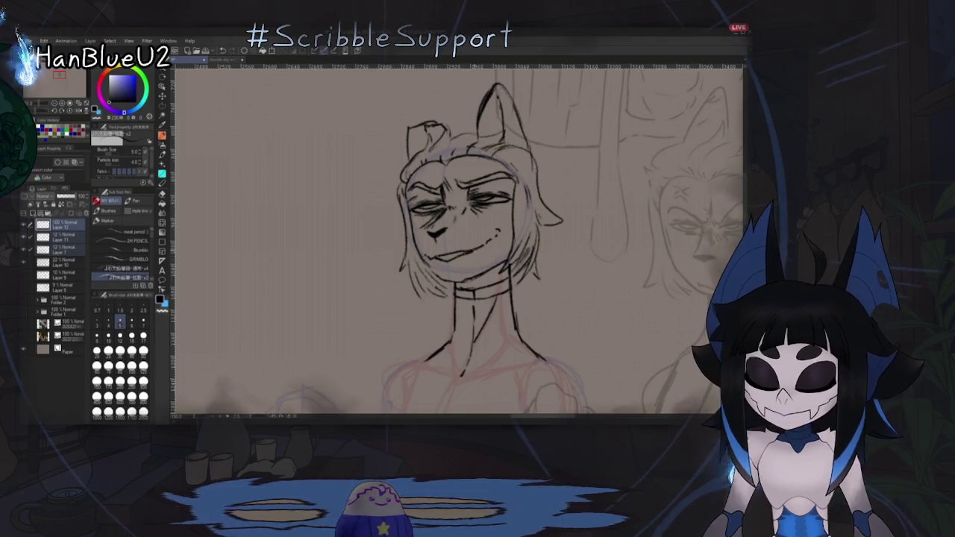
# Step: Zoom in and pan to frame the face, then zoom out to view both characters
pyautogui.scroll(1, 459, 239)
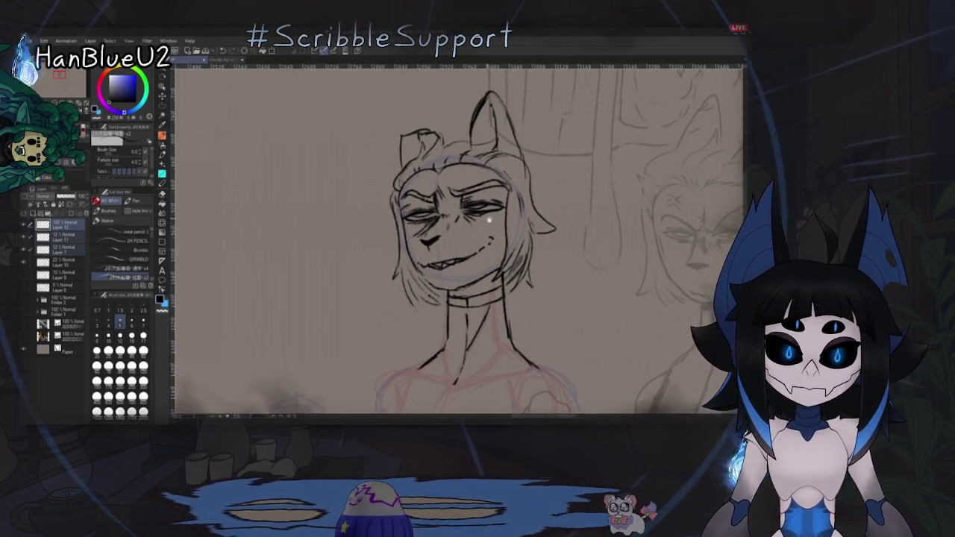
pyautogui.scroll(1, 459, 239)
pyautogui.moveTo(459, 239)
pyautogui.mouseDown()
pyautogui.moveTo(509, 205)
pyautogui.moveTo(495, 222)
pyautogui.mouseUp()
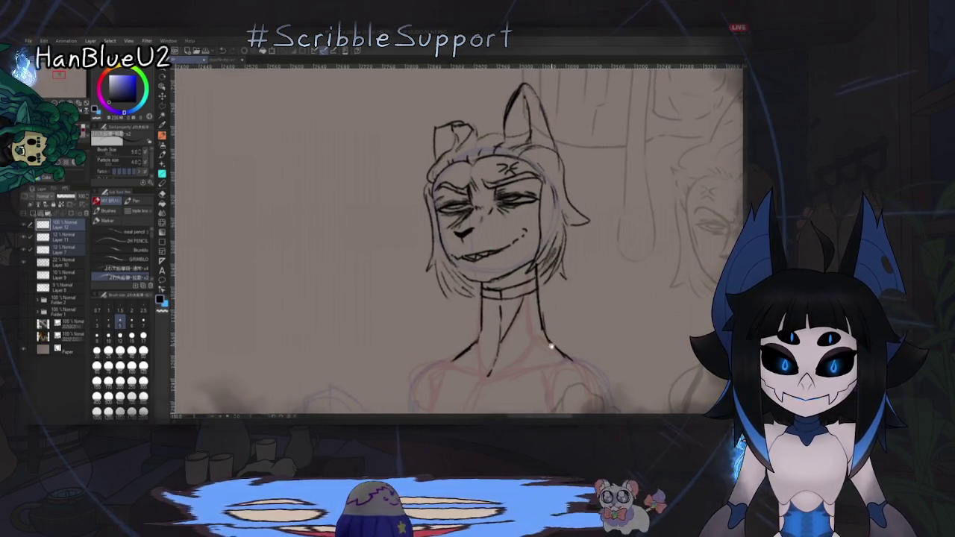
pyautogui.moveTo(552, 346); pyautogui.dragTo(536, 325)
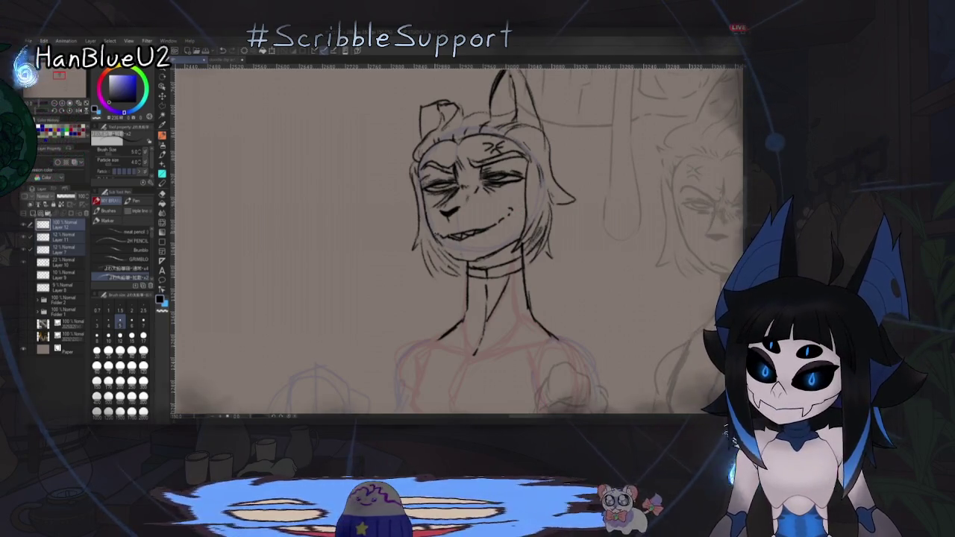
pyautogui.moveTo(485, 209); pyautogui.dragTo(482, 218)
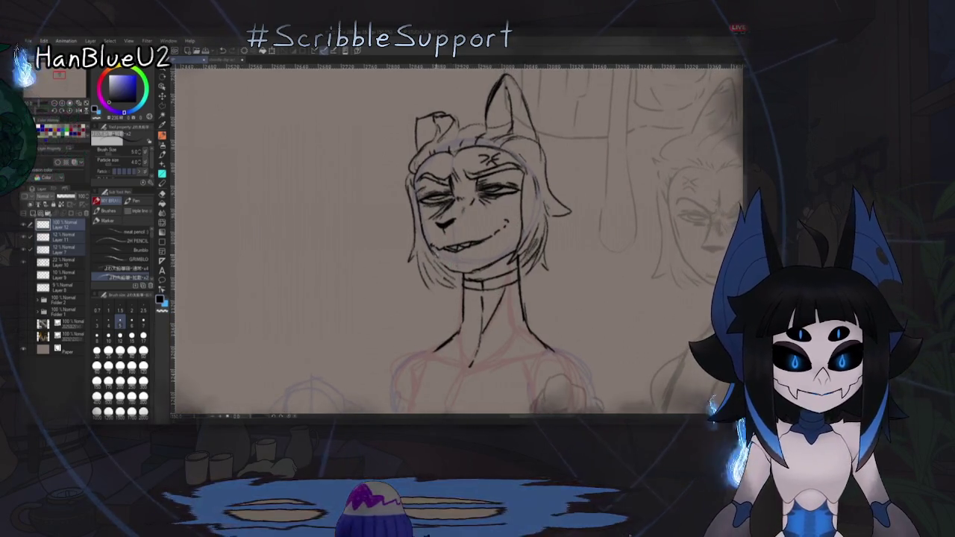
pyautogui.moveTo(515, 355); pyautogui.dragTo(506, 342)
pyautogui.scroll(-2, 480, 287)
pyautogui.scroll(-1, 479, 287)
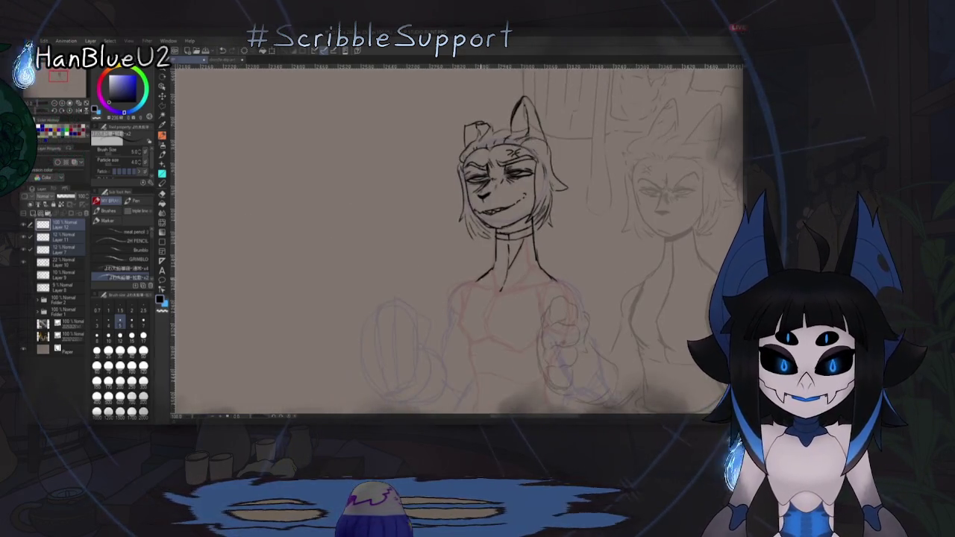
pyautogui.scroll(-1, 479, 287)
pyautogui.moveTo(499, 273)
pyautogui.mouseDown()
pyautogui.moveTo(462, 298)
pyautogui.moveTo(463, 284)
pyautogui.mouseUp()
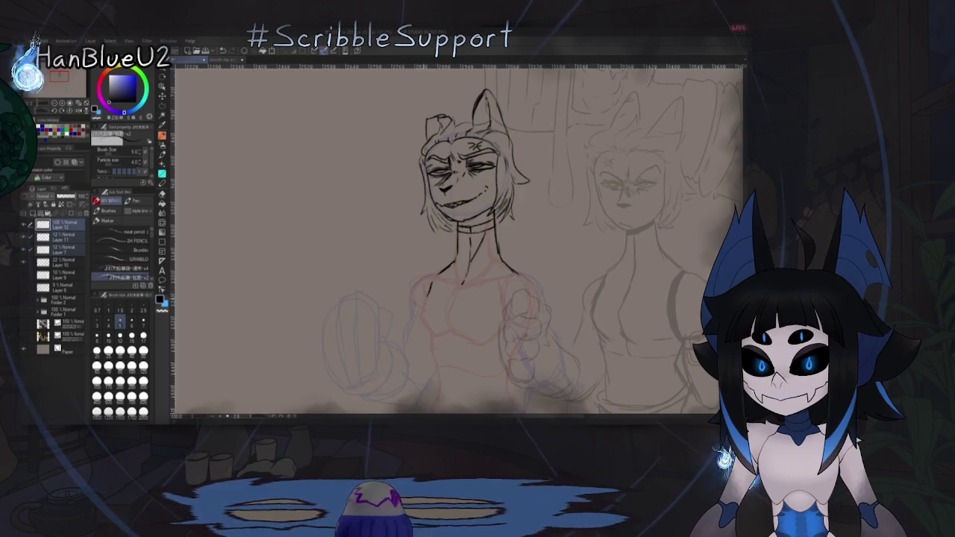
# Step: Ink the cat-eared character's torso line, side line and left shoulder line
pyautogui.moveTo(426, 295); pyautogui.dragTo(435, 273)
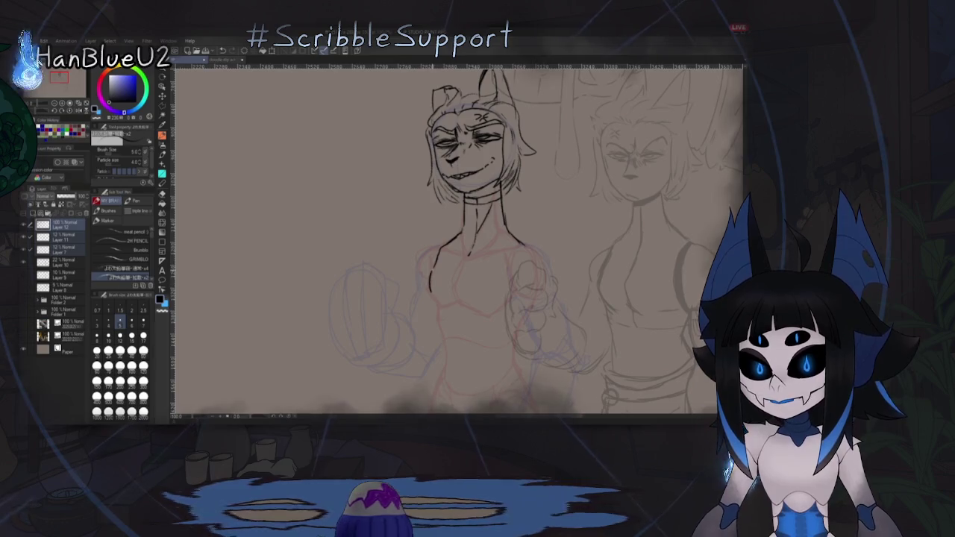
pyautogui.moveTo(453, 317); pyautogui.dragTo(454, 309)
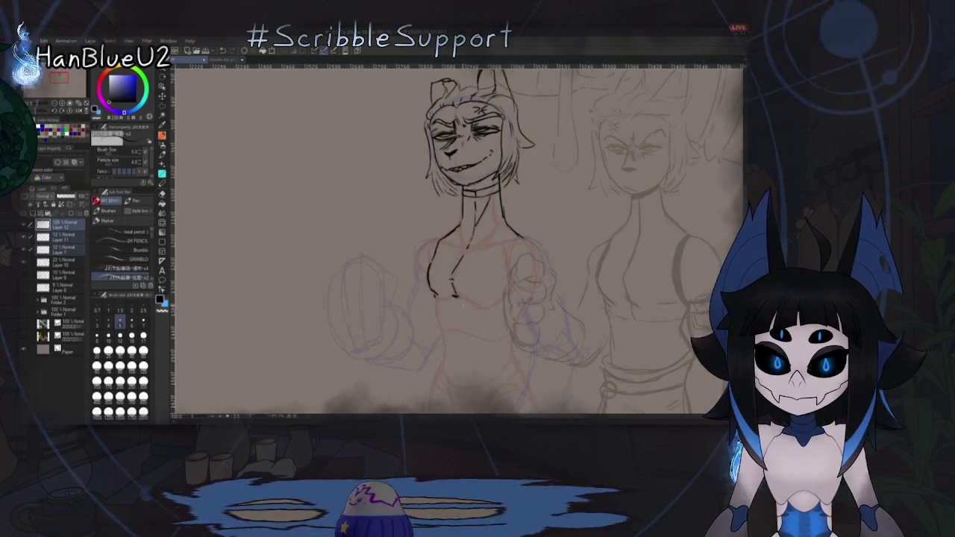
pyautogui.moveTo(459, 297); pyautogui.dragTo(498, 297)
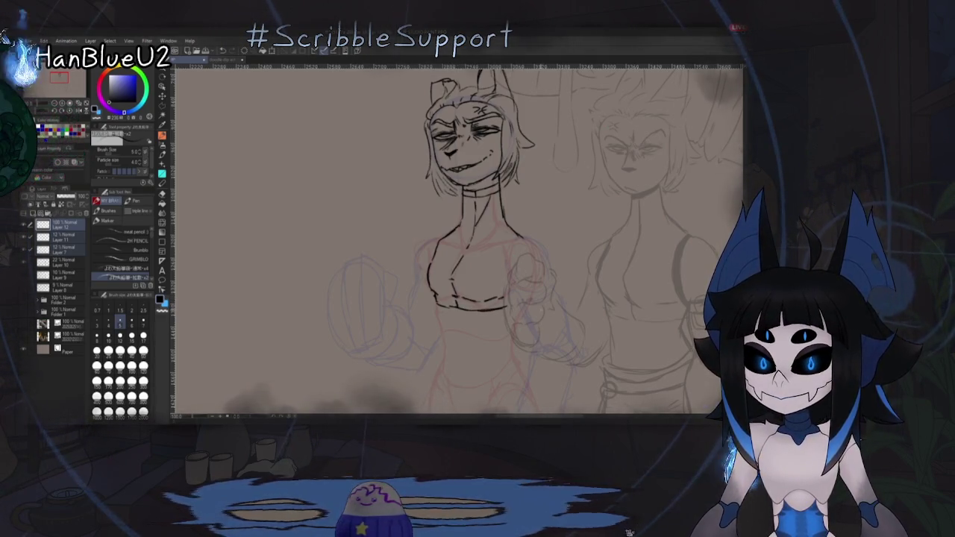
pyautogui.moveTo(500, 330); pyautogui.dragTo(518, 330)
pyautogui.moveTo(456, 239); pyautogui.dragTo(438, 247)
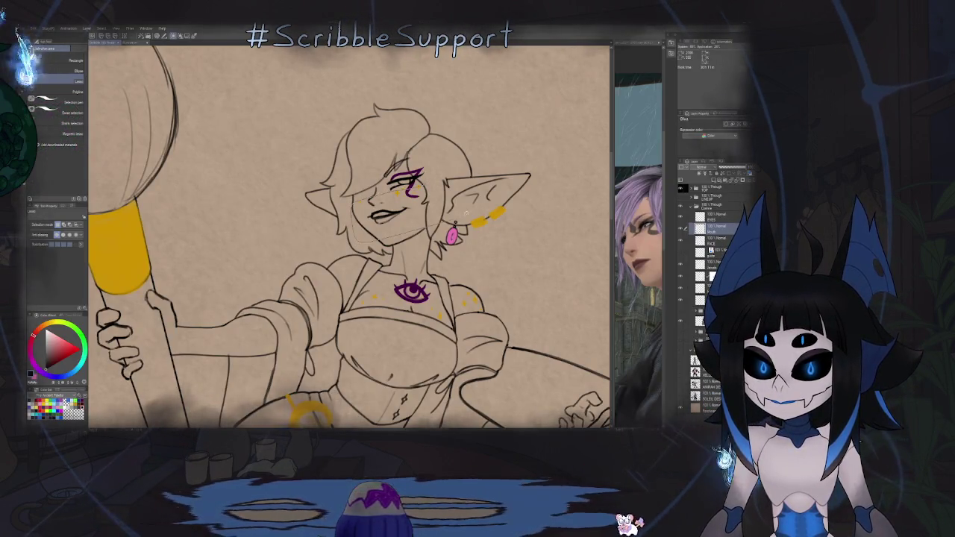
pyautogui.press('j')
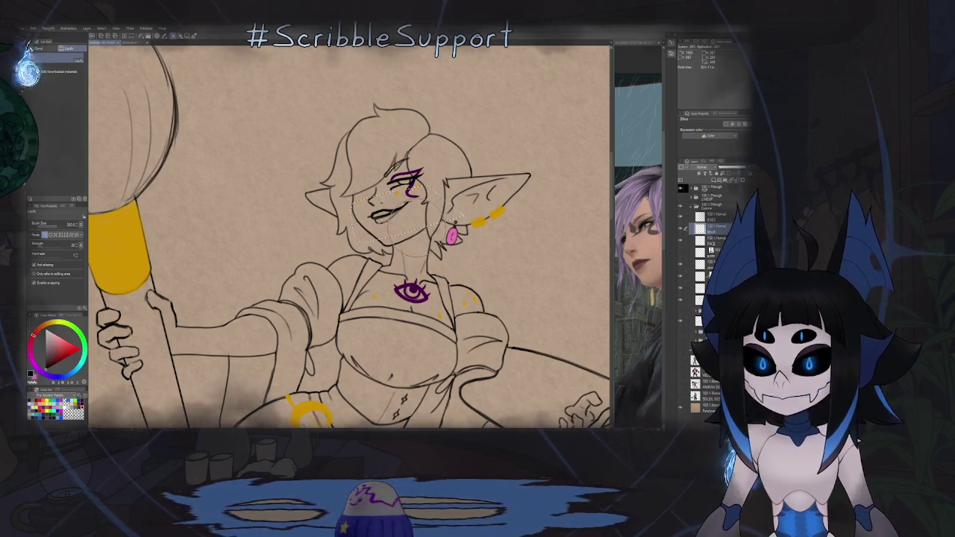
pyautogui.hotkey('ctrl', '0')
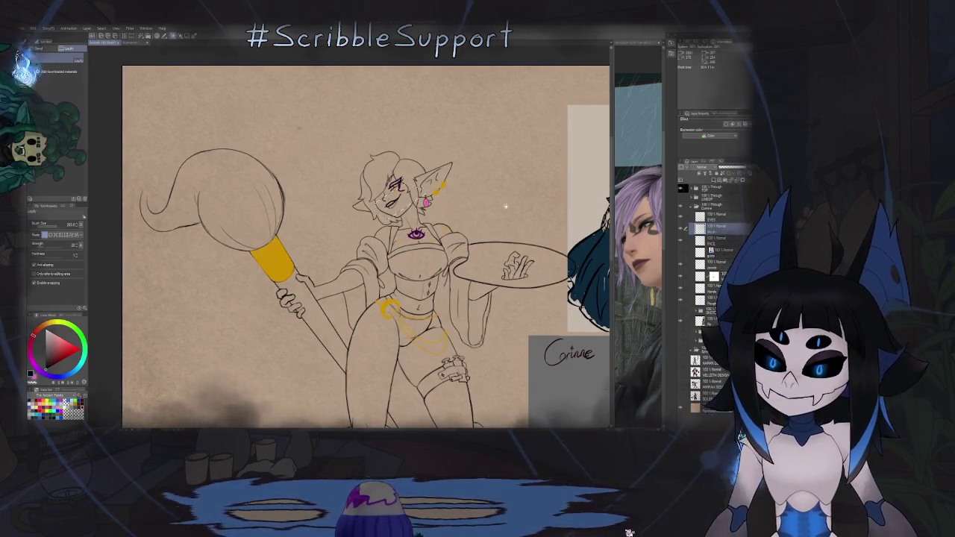
pyautogui.scroll(2, 423, 215)
pyautogui.press('h')
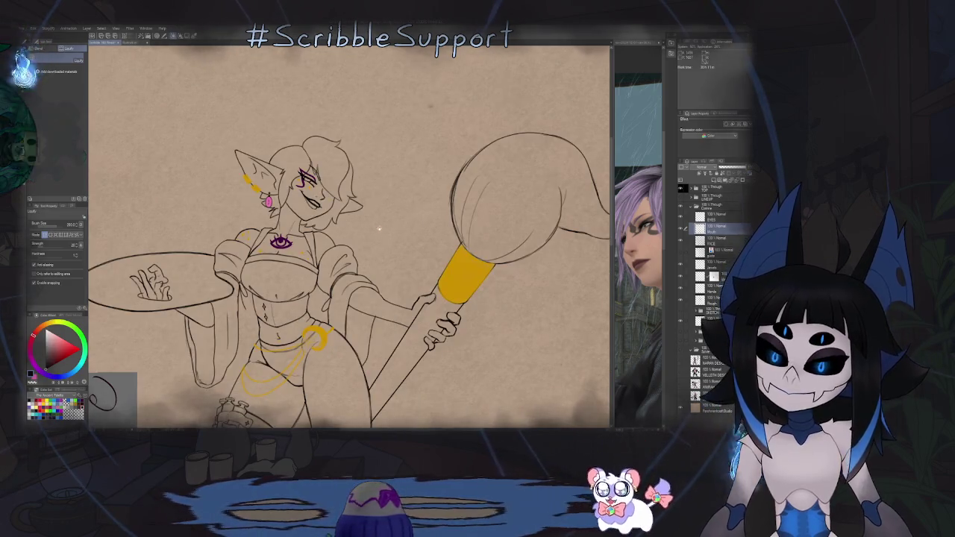
pyautogui.hotkey('ctrl', '0')
pyautogui.press('h')
pyautogui.scroll(2, 272, 134)
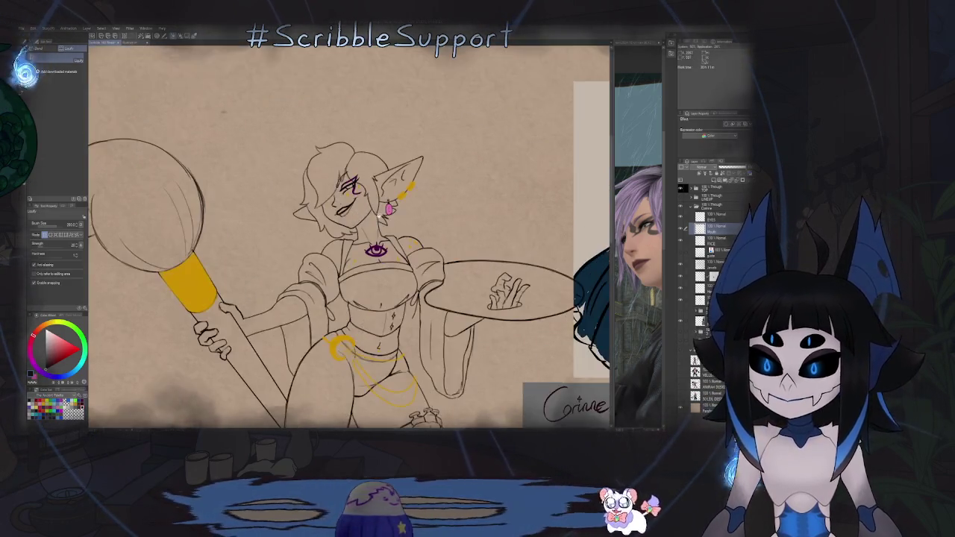
pyautogui.scroll(1, 420, 232)
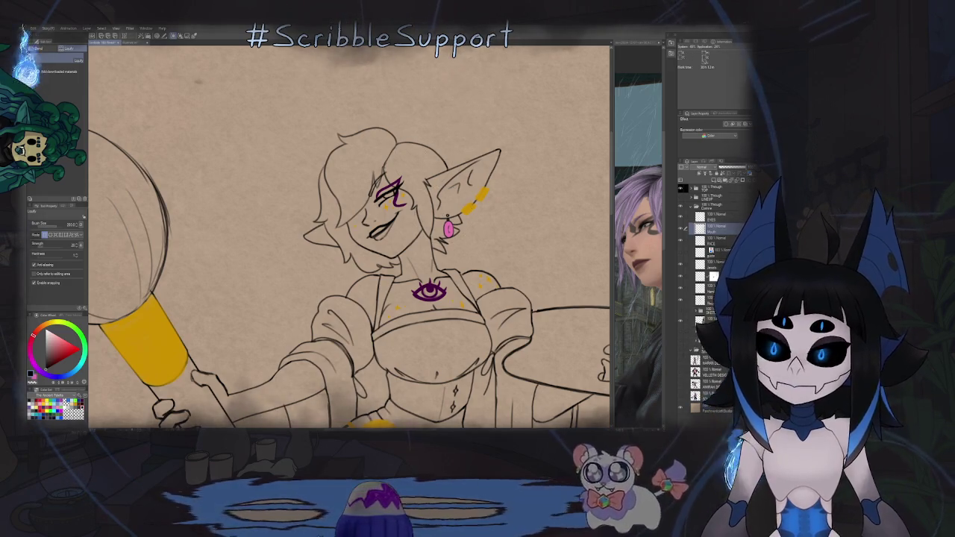
pyautogui.scroll(-5, 492, 201)
pyautogui.press('h')
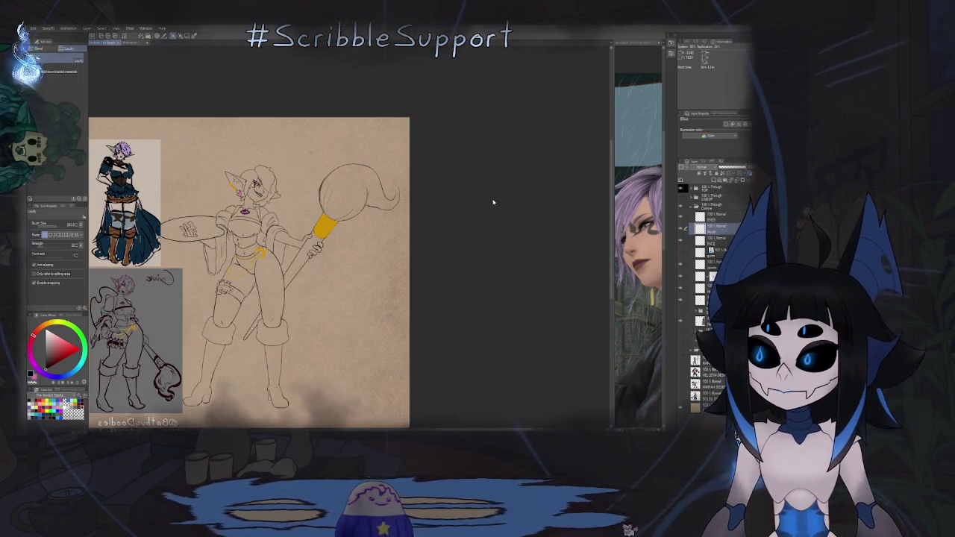
pyautogui.press('h')
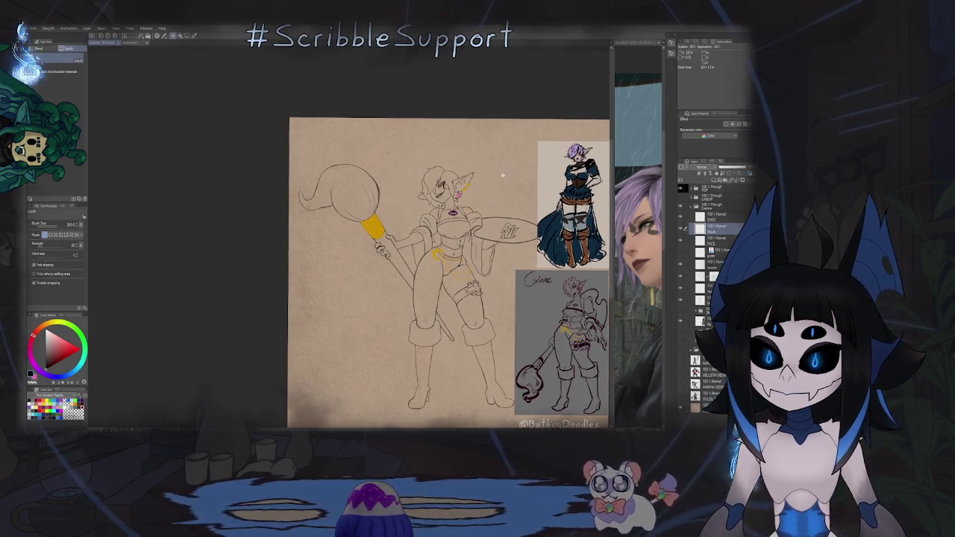
pyautogui.scroll(2, 490, 189)
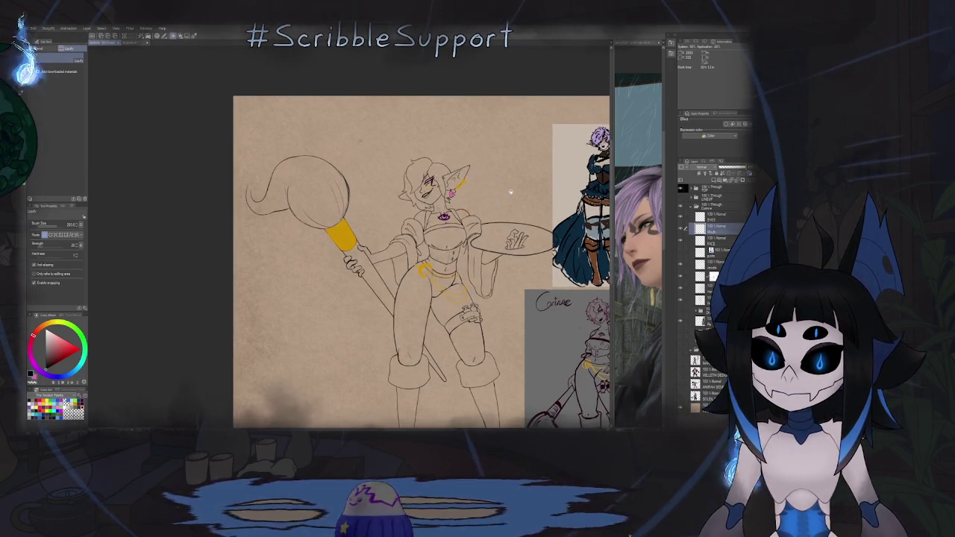
pyautogui.scroll(1, 511, 193)
pyautogui.scroll(2, 477, 183)
pyautogui.scroll(2, 435, 170)
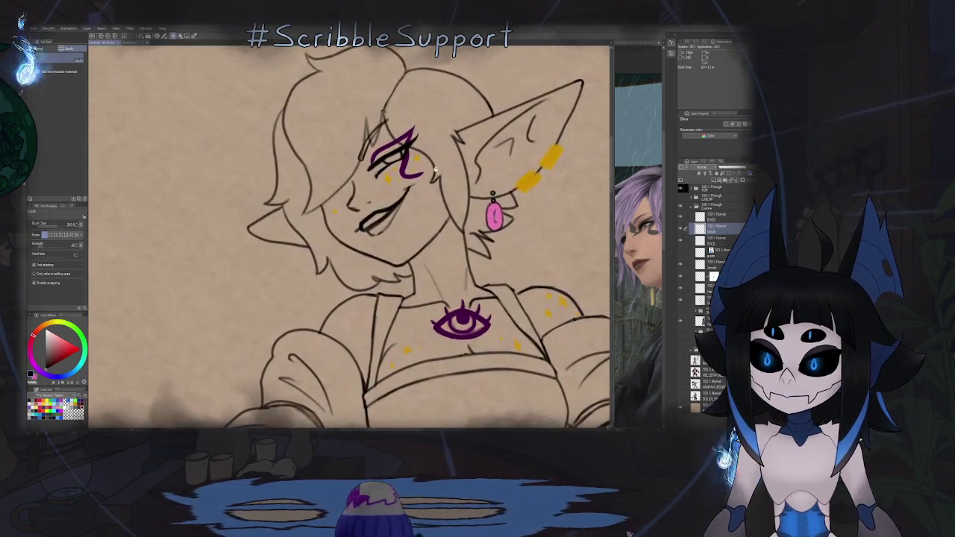
pyautogui.scroll(-3, 449, 166)
pyautogui.moveTo(449, 166)
pyautogui.mouseDown()
pyautogui.moveTo(306, 104)
pyautogui.moveTo(614, 262)
pyautogui.mouseUp()
# Step: Zoom in, make the EYES layer active and switch to a brush for the eye markings
pyautogui.scroll(1, 418, 201)
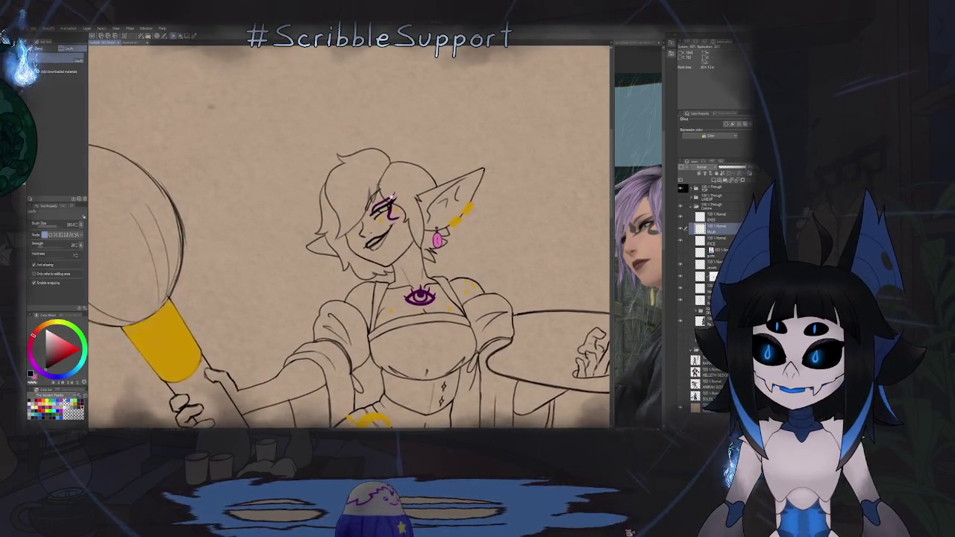
pyautogui.scroll(3, 418, 202)
pyautogui.click(383, 218)
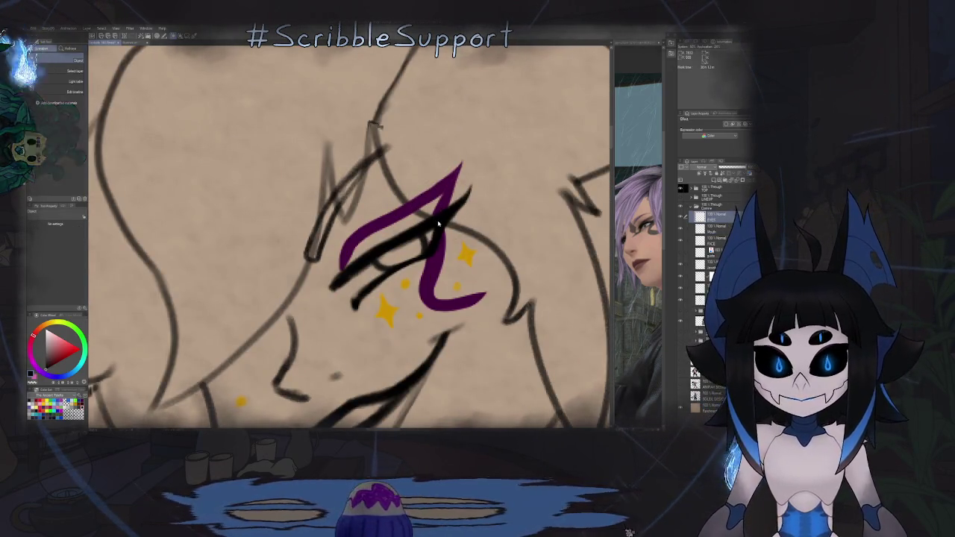
pyautogui.press('p')
# Step: Mirror the view to check the purple eye marking, then restore the unflipped view
pyautogui.press('h')
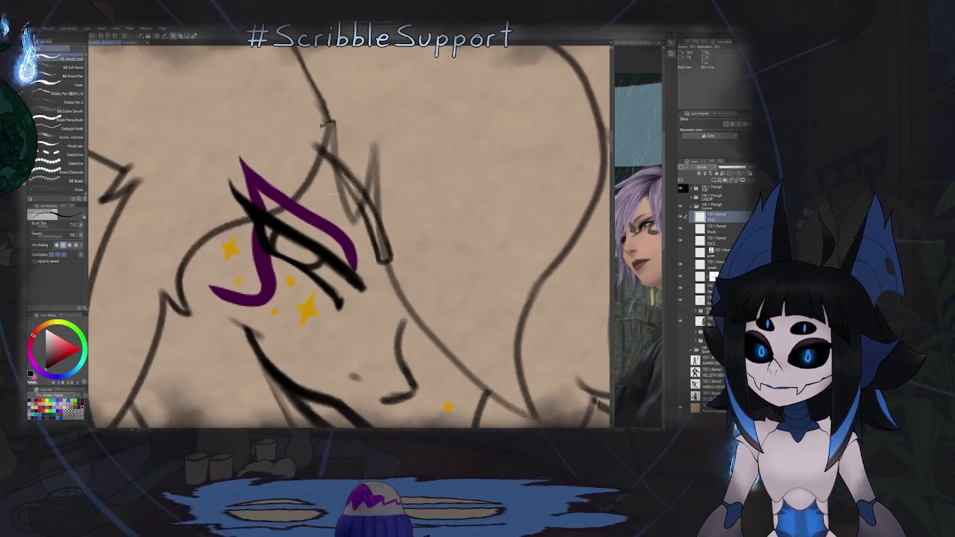
pyautogui.scroll(2, 272, 220)
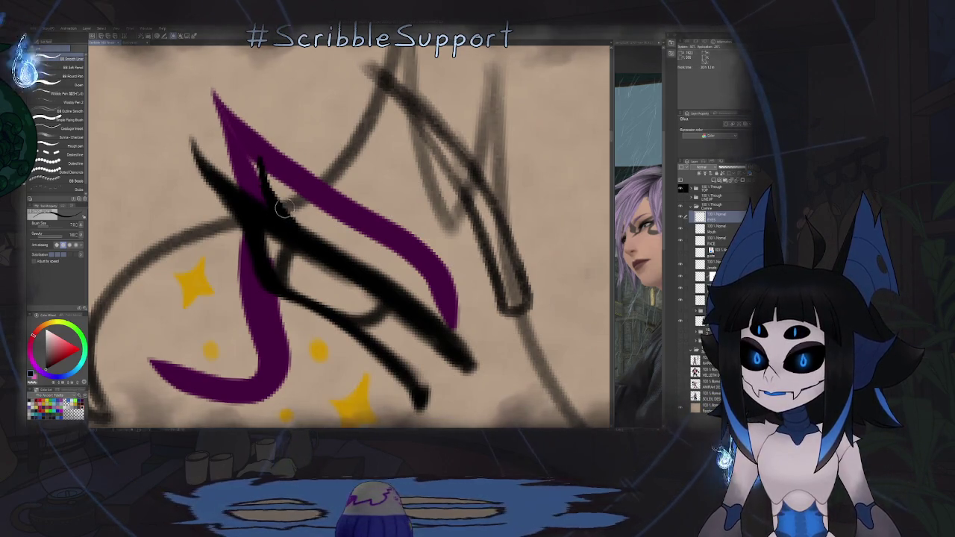
pyautogui.moveTo(285, 209); pyautogui.dragTo(293, 176)
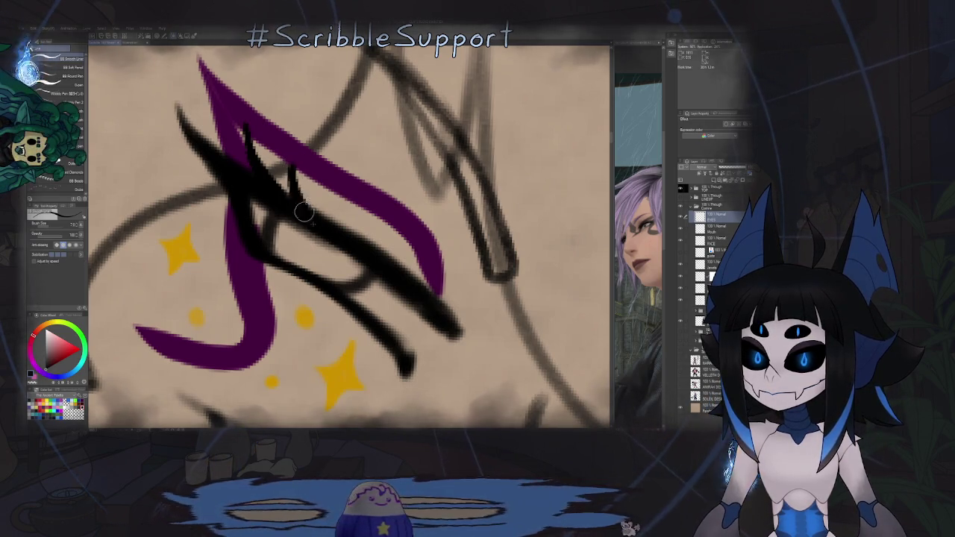
pyautogui.scroll(-3, 337, 199)
pyautogui.press('h')
# Step: Zoom out to compare against the reference images, then zoom back onto the eye strokes
pyautogui.scroll(-2, 337, 199)
pyautogui.scroll(-1, 431, 200)
pyautogui.moveTo(431, 200)
pyautogui.mouseDown()
pyautogui.moveTo(334, 135)
pyautogui.moveTo(125, 128)
pyautogui.moveTo(135, 52)
pyautogui.moveTo(351, 149)
pyautogui.moveTo(314, 172)
pyautogui.mouseUp()
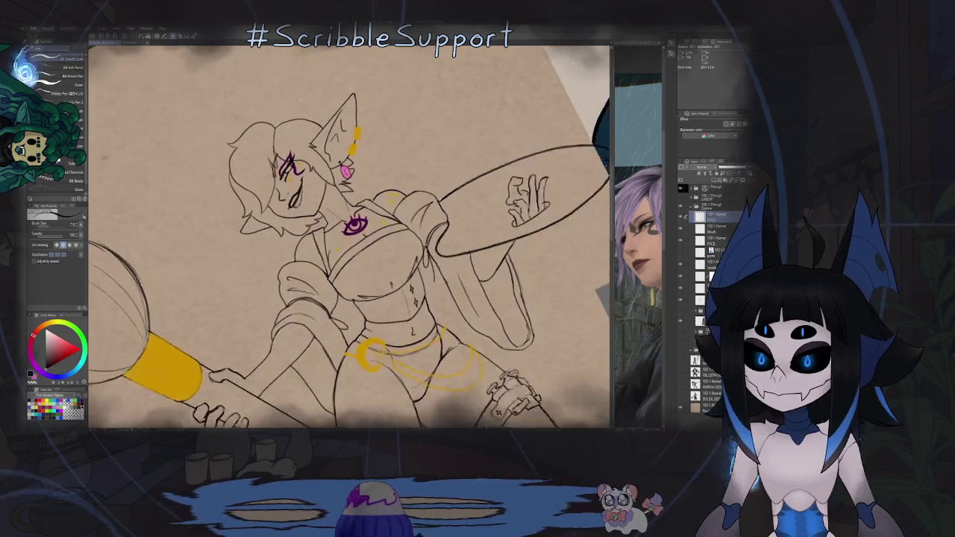
pyautogui.scroll(5, 305, 159)
pyautogui.scroll(5, 328, 164)
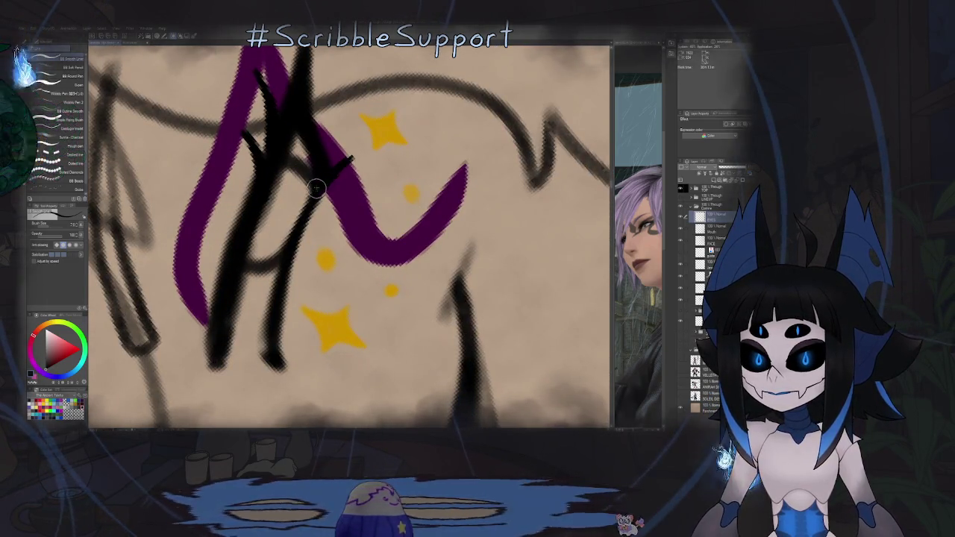
pyautogui.scroll(-5, 345, 159)
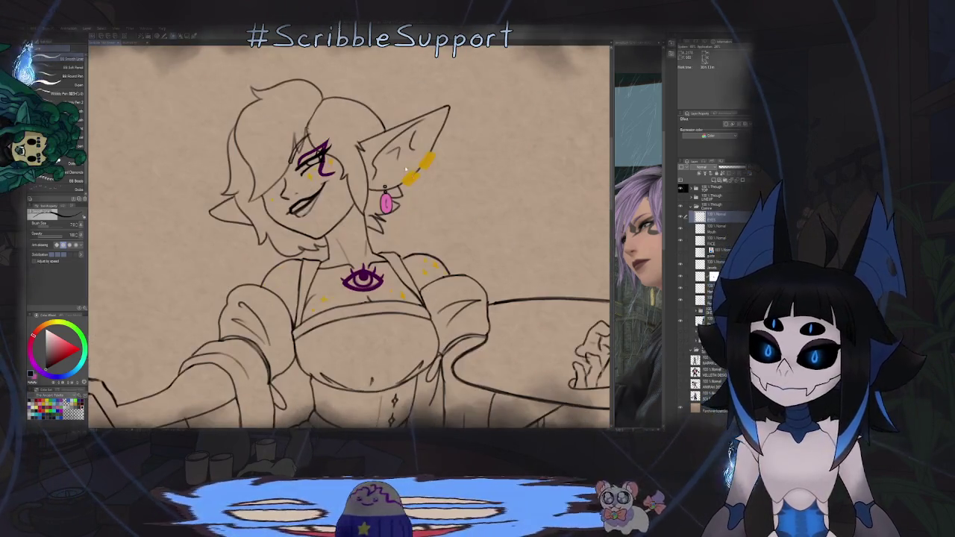
pyautogui.scroll(3, 331, 129)
pyautogui.scroll(3, 332, 130)
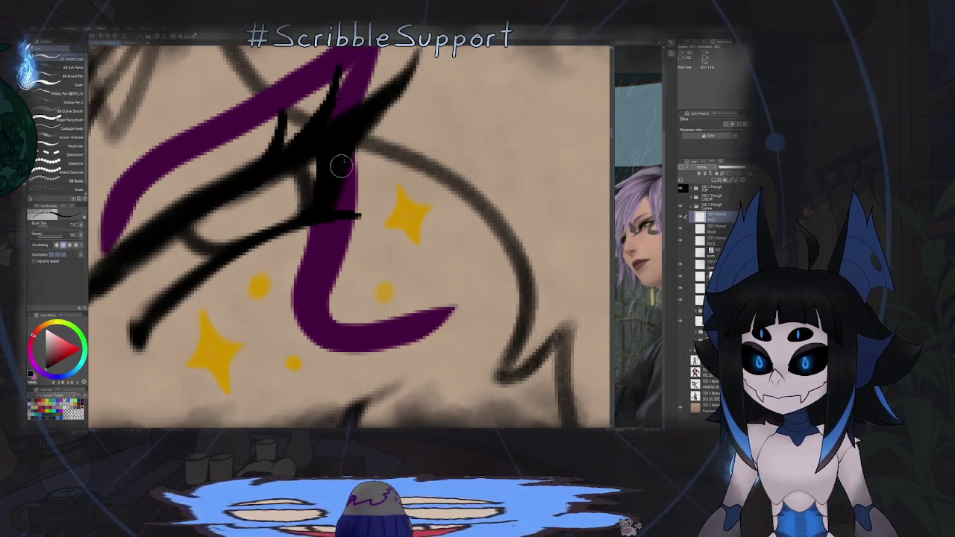
pyautogui.moveTo(331, 195); pyautogui.dragTo(394, 196)
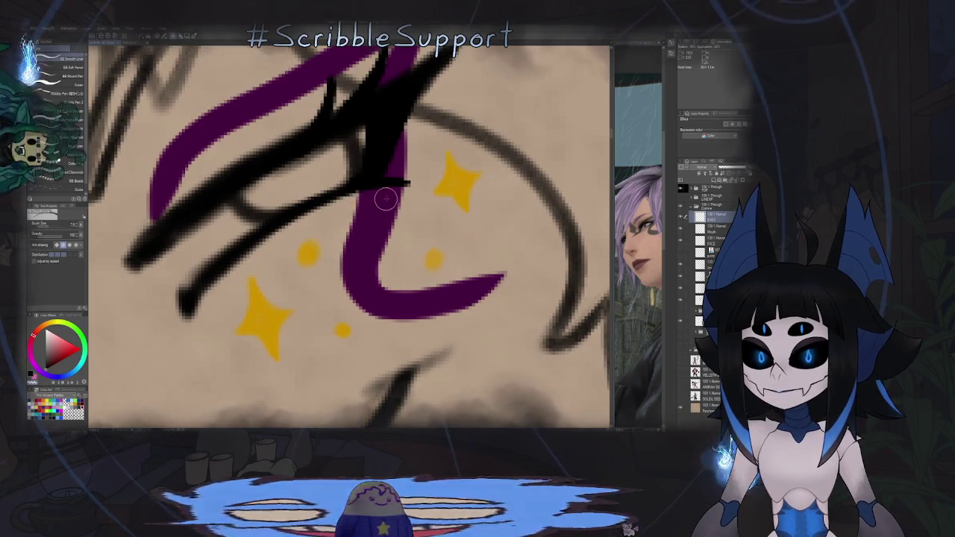
# Step: Rotate the canvas view 90 degrees around the eye, then undo it and recentre the eye strokes
pyautogui.press('r')
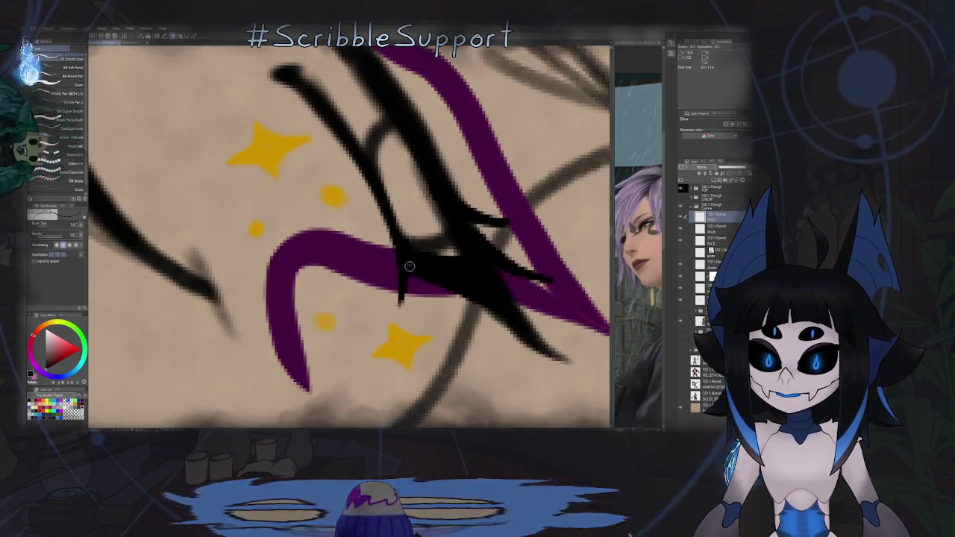
pyautogui.press('r')
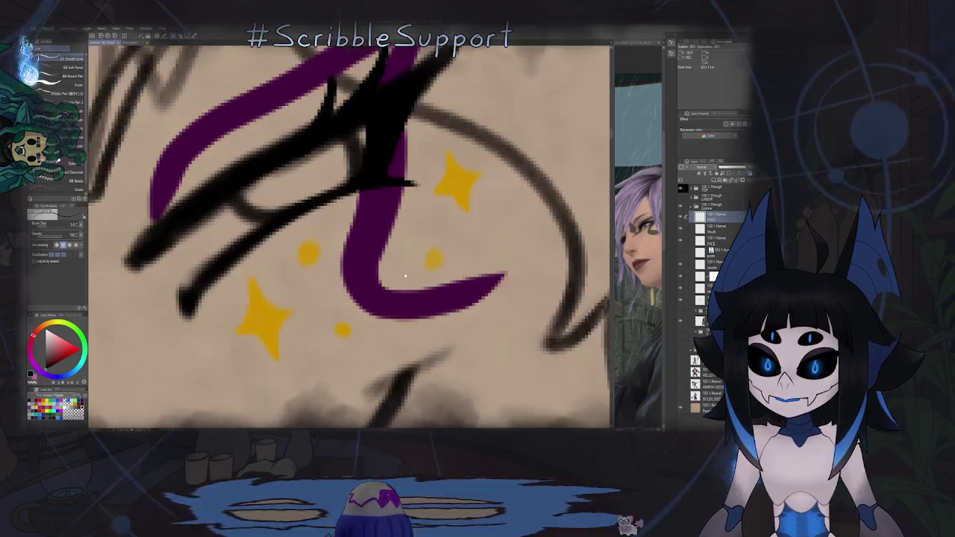
pyautogui.scroll(-2, 375, 281)
pyautogui.scroll(2, 375, 281)
pyautogui.scroll(1, 462, 237)
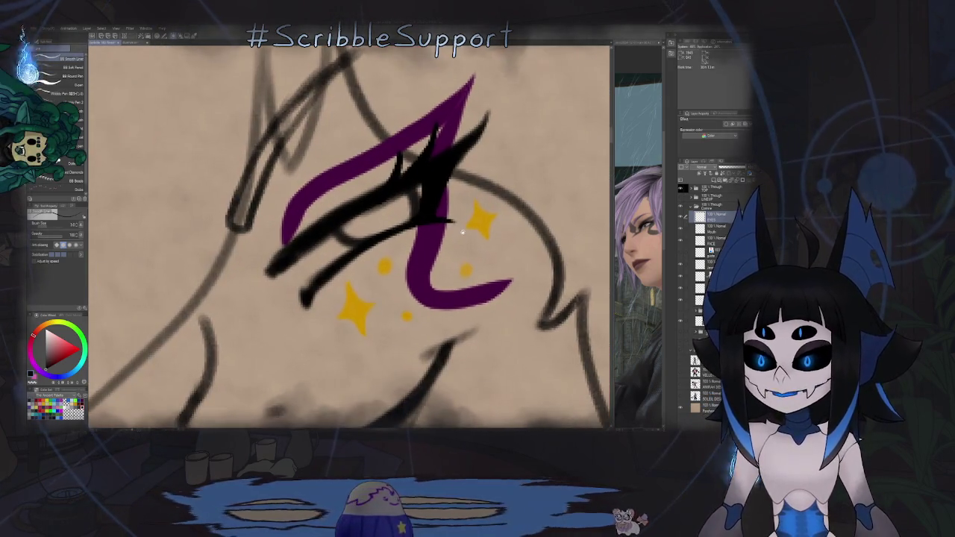
pyautogui.scroll(-1, 440, 239)
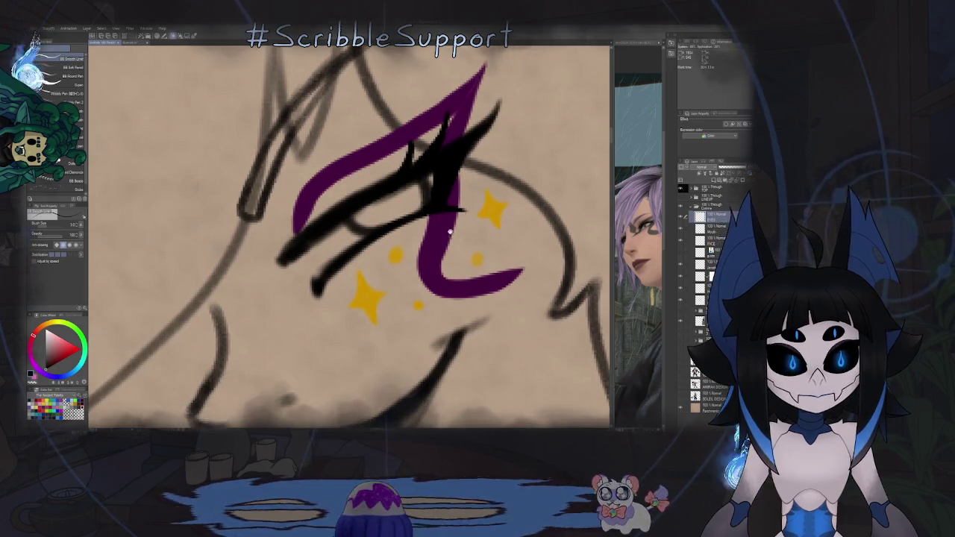
pyautogui.moveTo(420, 252); pyautogui.dragTo(433, 247)
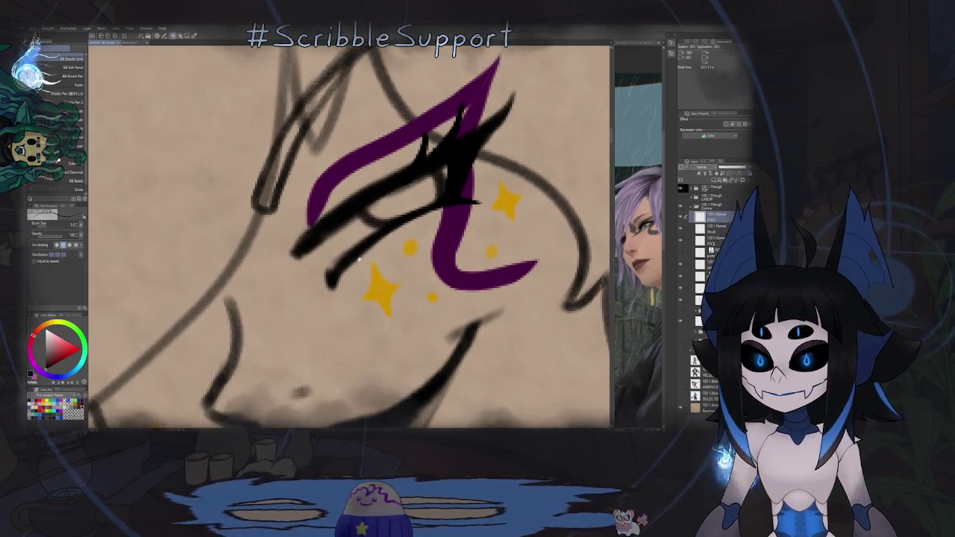
pyautogui.scroll(1, 358, 260)
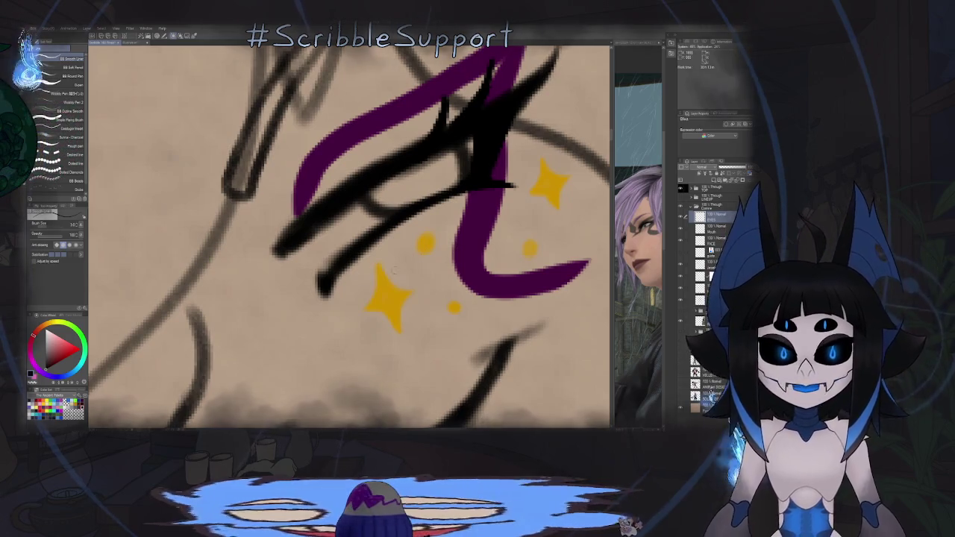
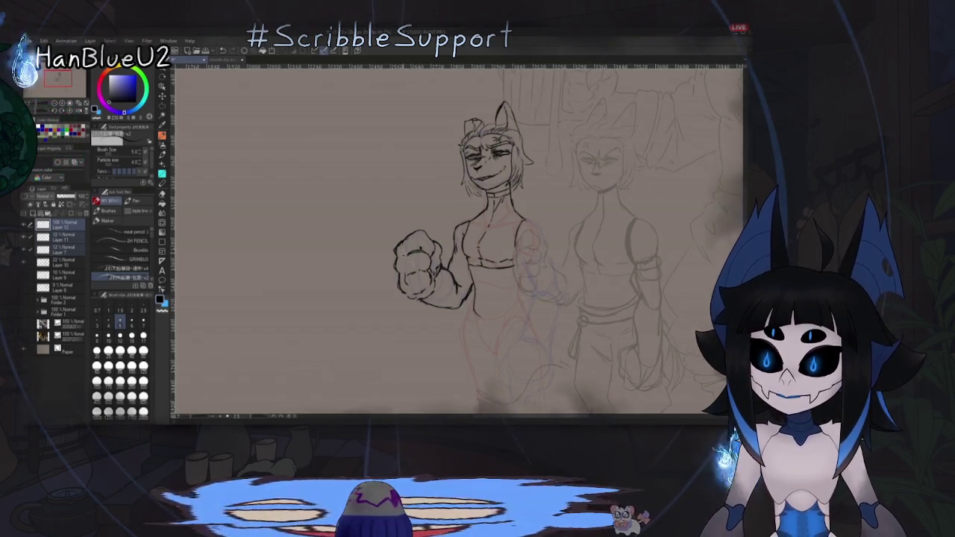
# Step: Refine the far shoulder outline and extend the line beneath the arm downward
pyautogui.moveTo(546, 332); pyautogui.dragTo(542, 333)
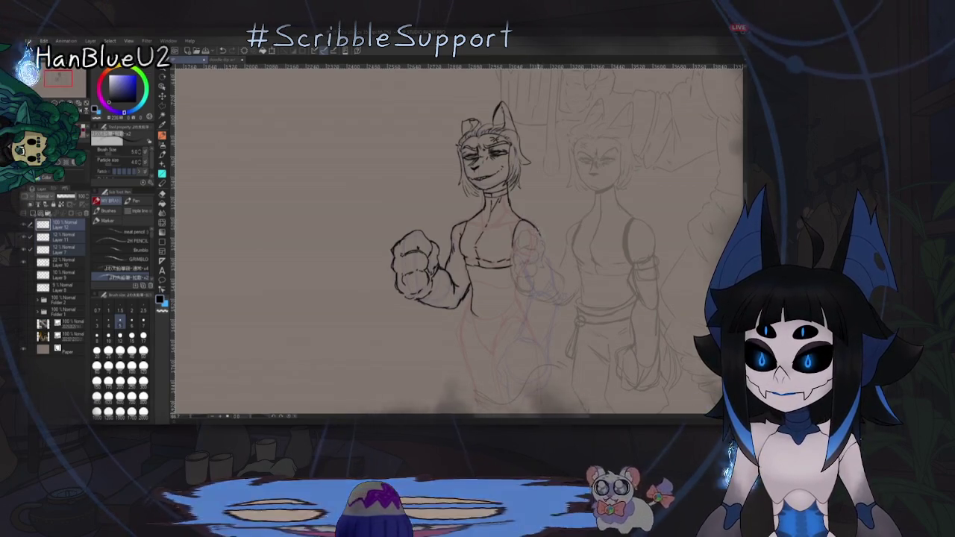
pyautogui.moveTo(534, 223); pyautogui.dragTo(543, 246)
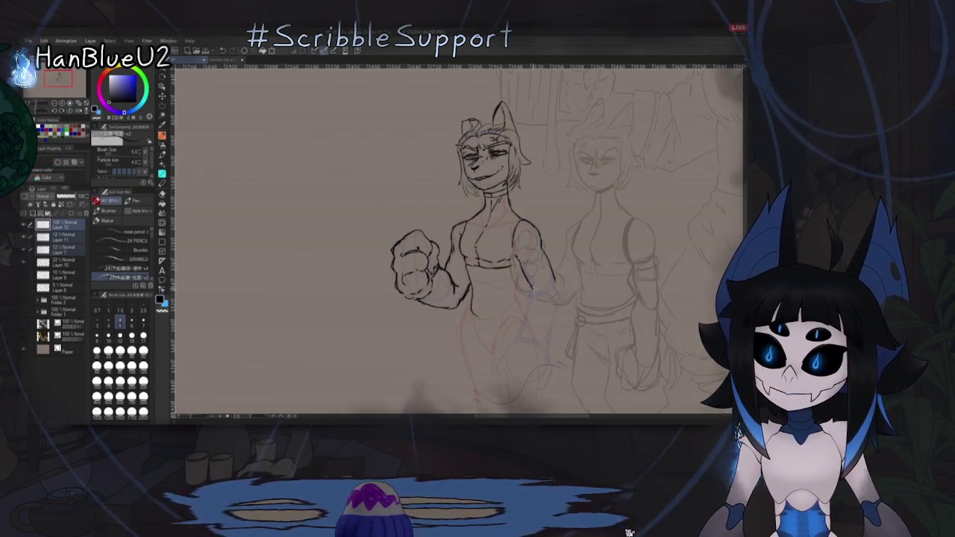
pyautogui.scroll(-2, 459, 239)
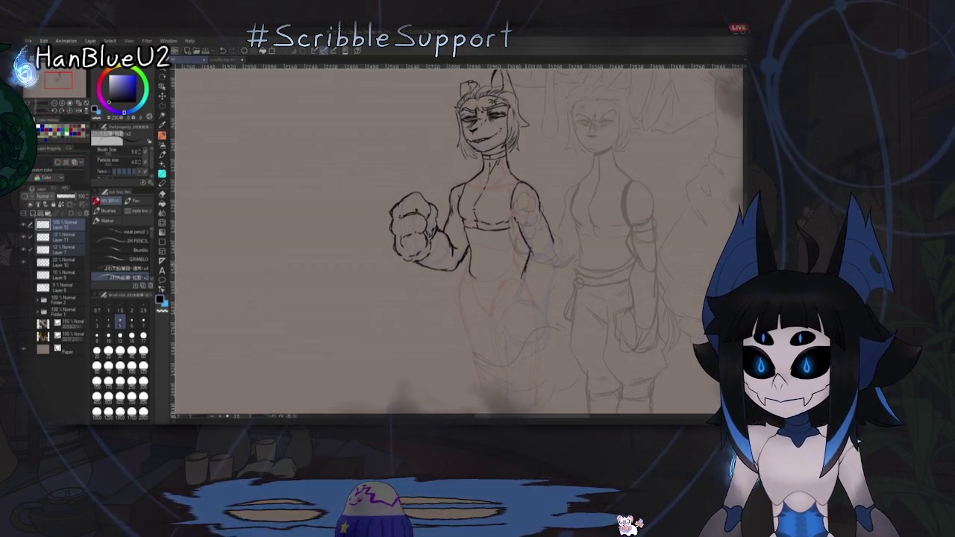
pyautogui.moveTo(522, 257); pyautogui.dragTo(518, 294)
# Step: Draw the hip line down the figure and close the lowered hand's outline
pyautogui.moveTo(556, 265); pyautogui.dragTo(548, 306)
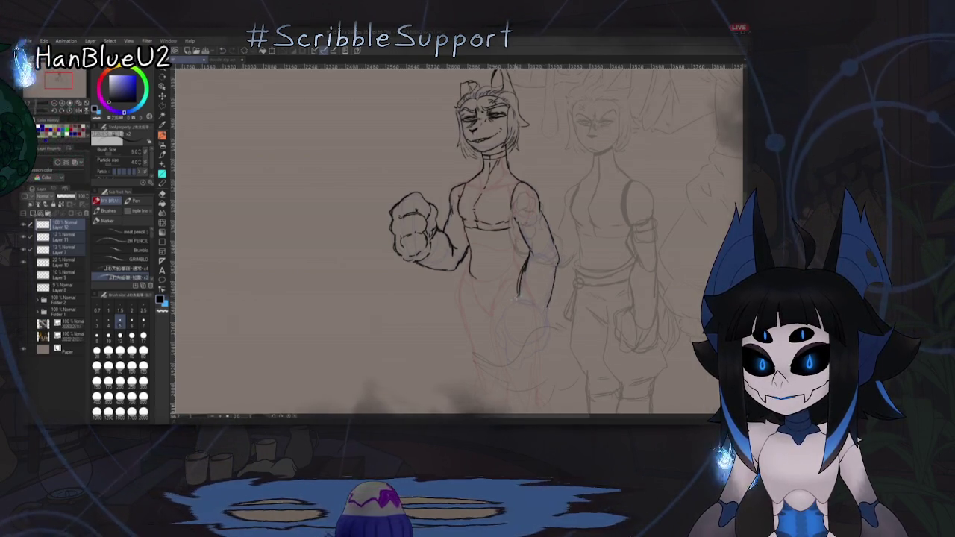
pyautogui.moveTo(515, 301); pyautogui.dragTo(533, 267)
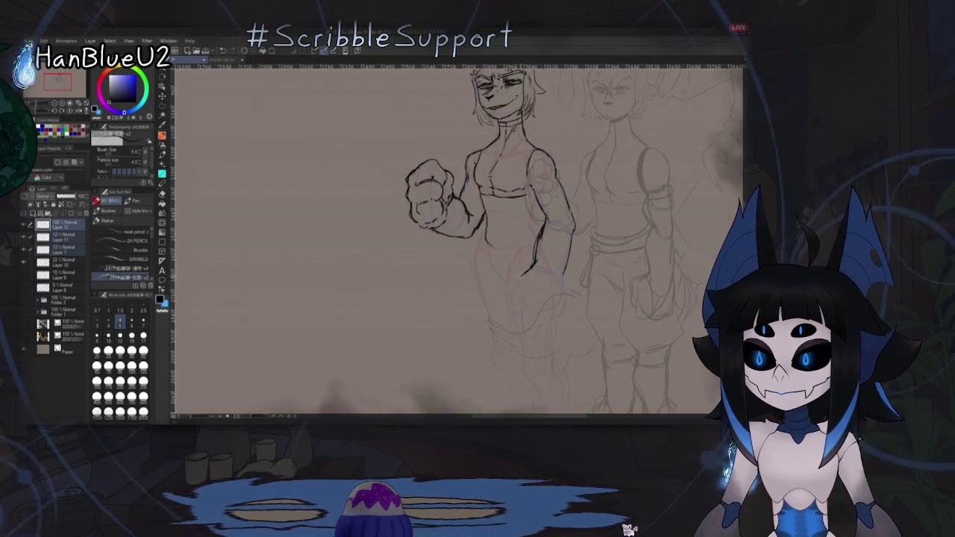
pyautogui.moveTo(522, 270); pyautogui.dragTo(514, 308)
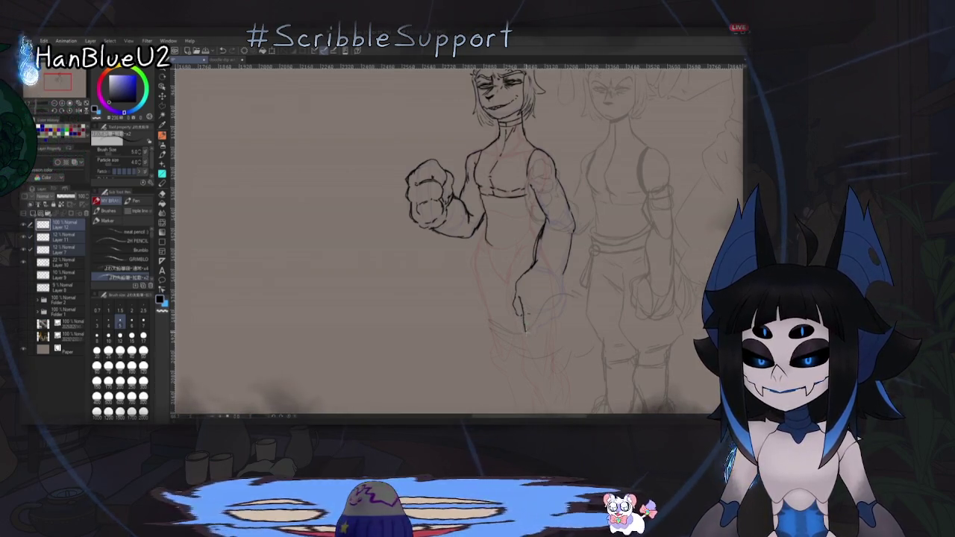
pyautogui.moveTo(528, 334); pyautogui.dragTo(539, 312)
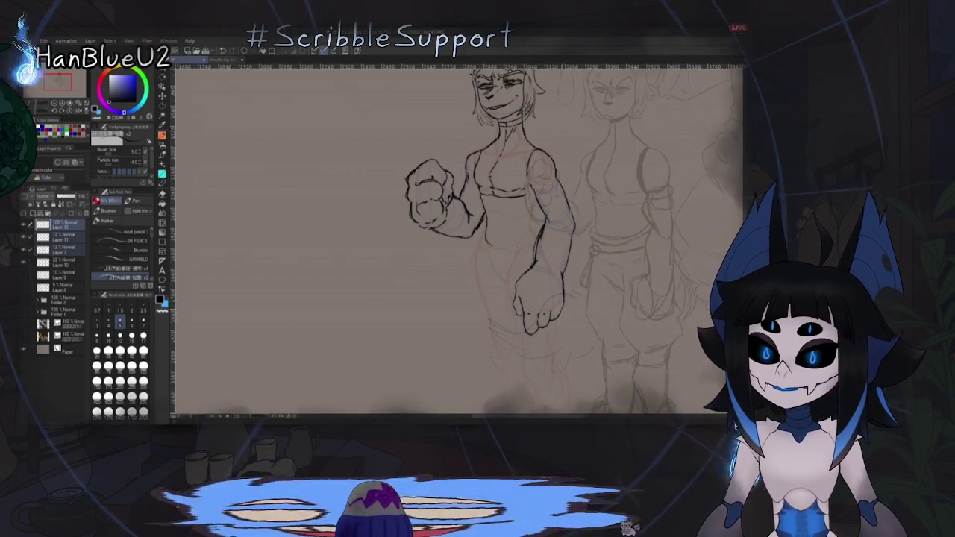
# Step: Flip the canvas to check it, undo the last stroke, and draw the torso's bottom curve
pyautogui.press('h')
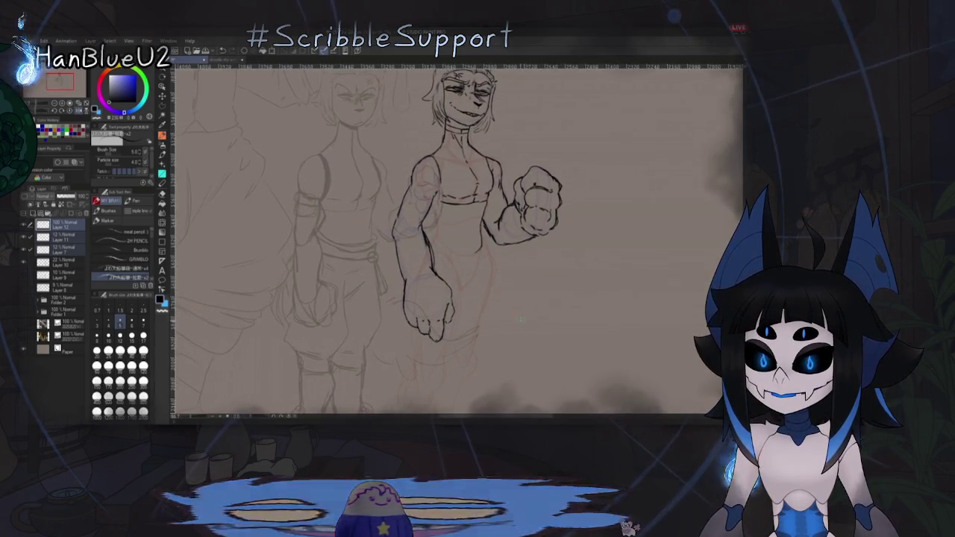
pyautogui.press('h')
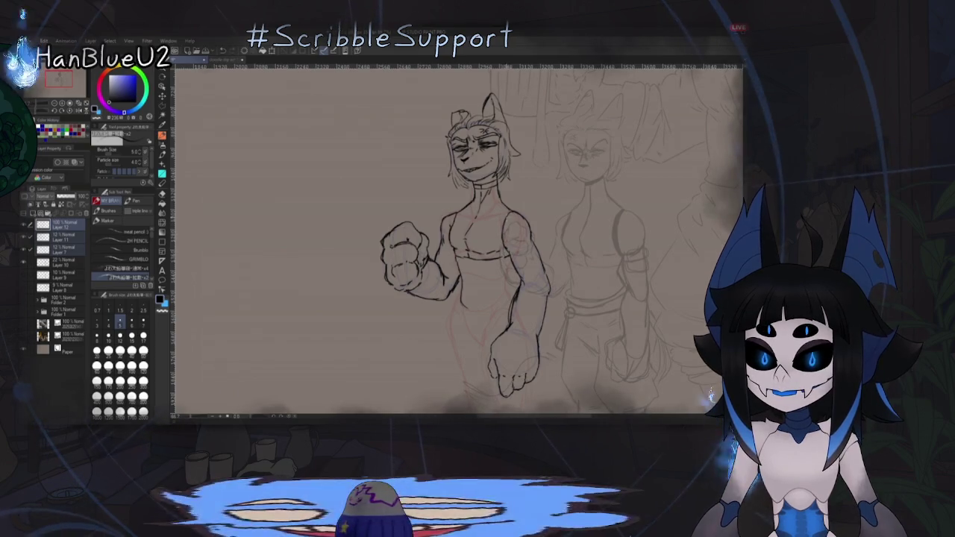
pyautogui.hotkey('ctrl', 'z')
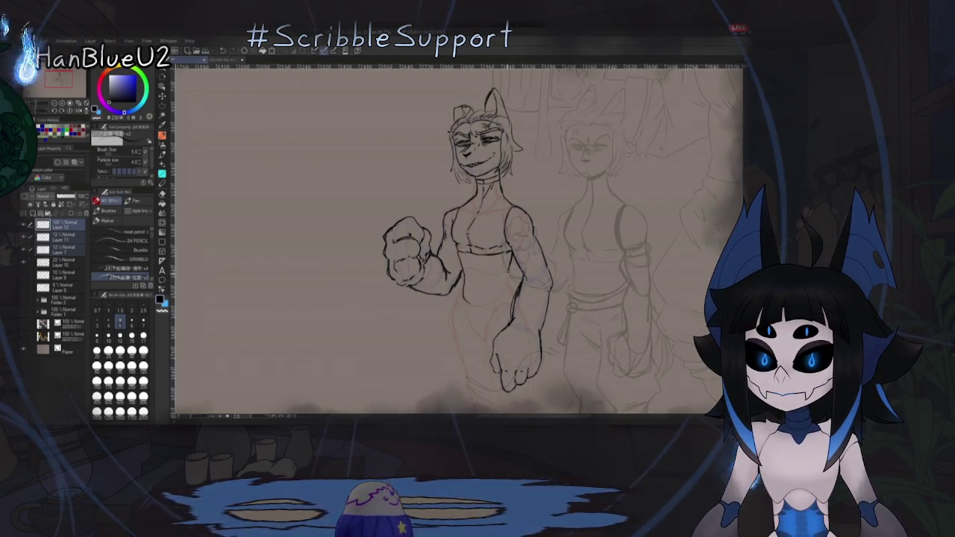
pyautogui.moveTo(464, 301); pyautogui.dragTo(498, 298)
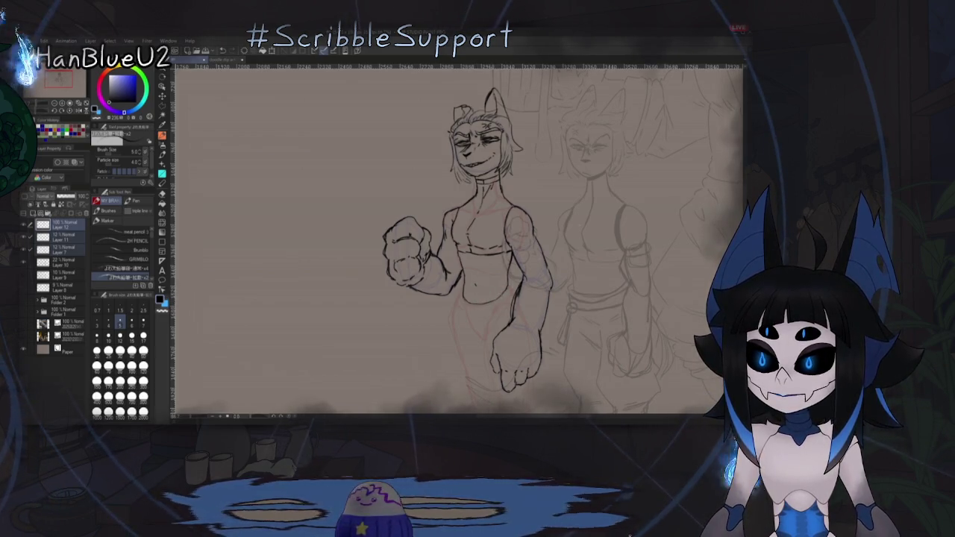
# Step: Mirror the view to check proportions, then switch between eraser and pencil
pyautogui.press('h')
pyautogui.press('h')
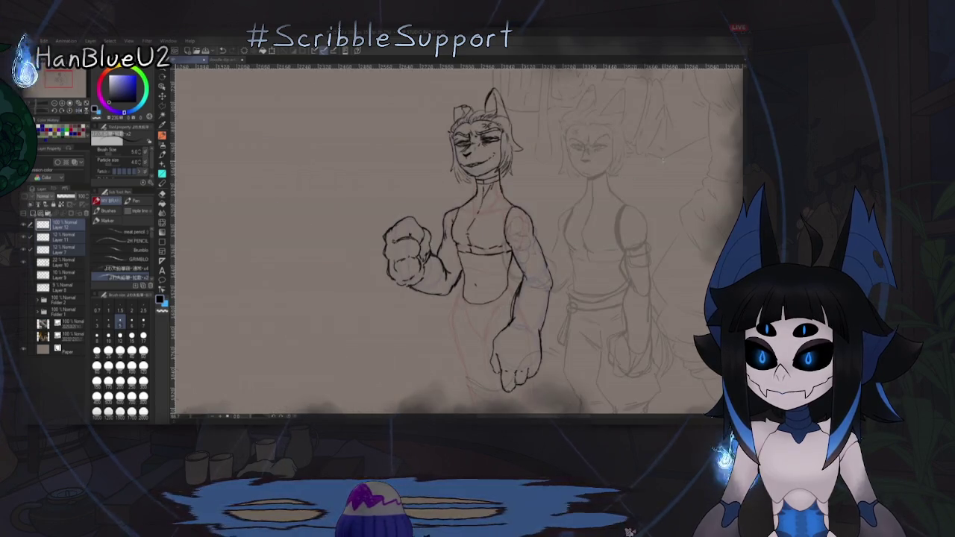
pyautogui.scroll(-1, 648, 205)
pyautogui.scroll(-1, 648, 205)
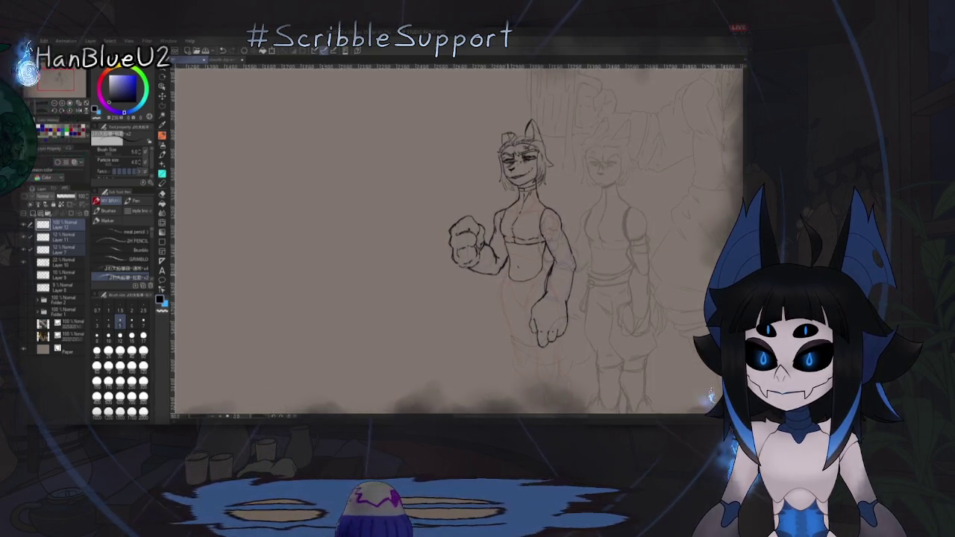
pyautogui.moveTo(459, 239); pyautogui.dragTo(455, 250)
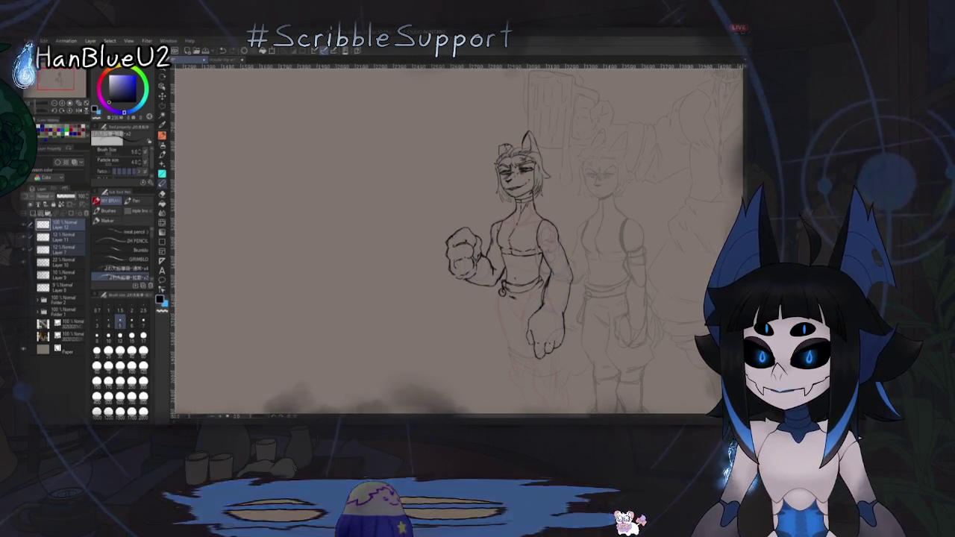
pyautogui.press('e')
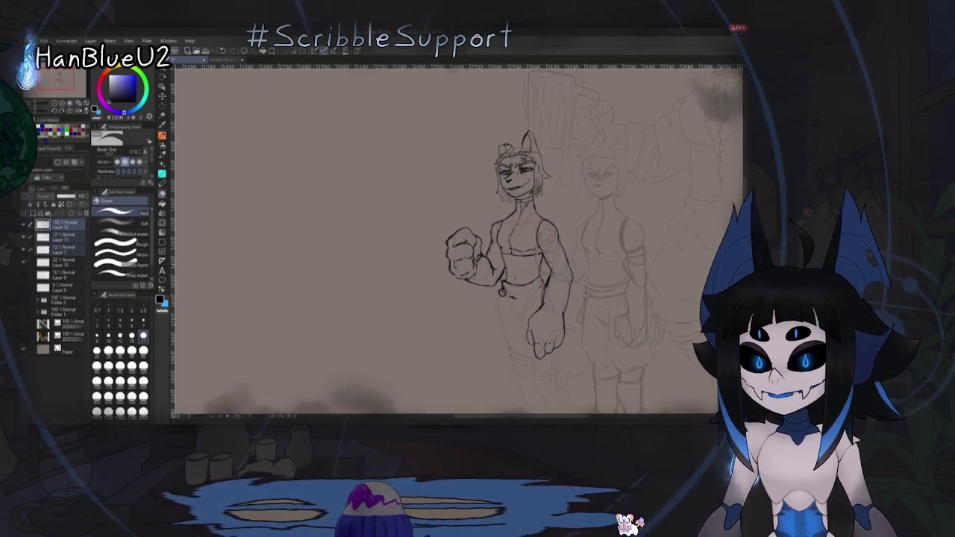
pyautogui.press('p')
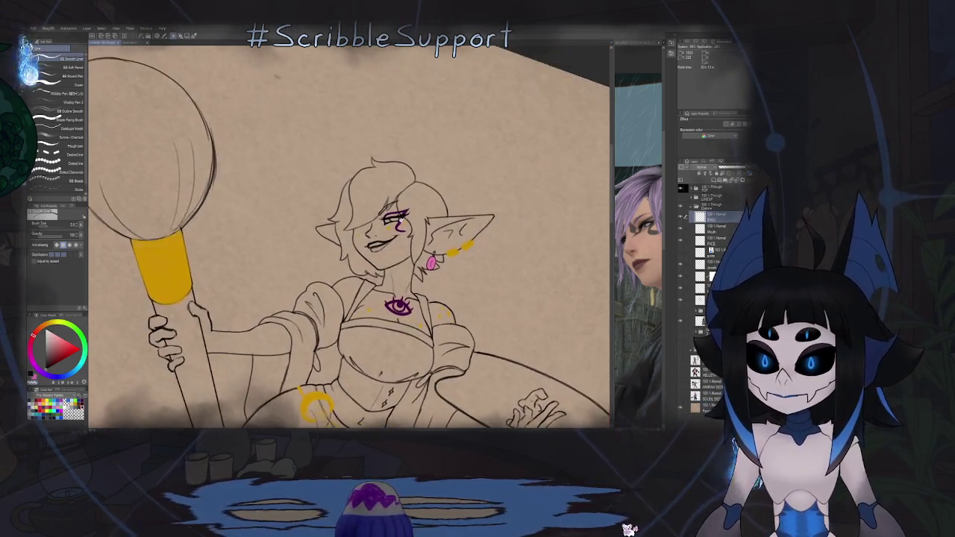
# Step: Lasso the elf's eye makeup and transform it slightly up and left
pyautogui.press('m')
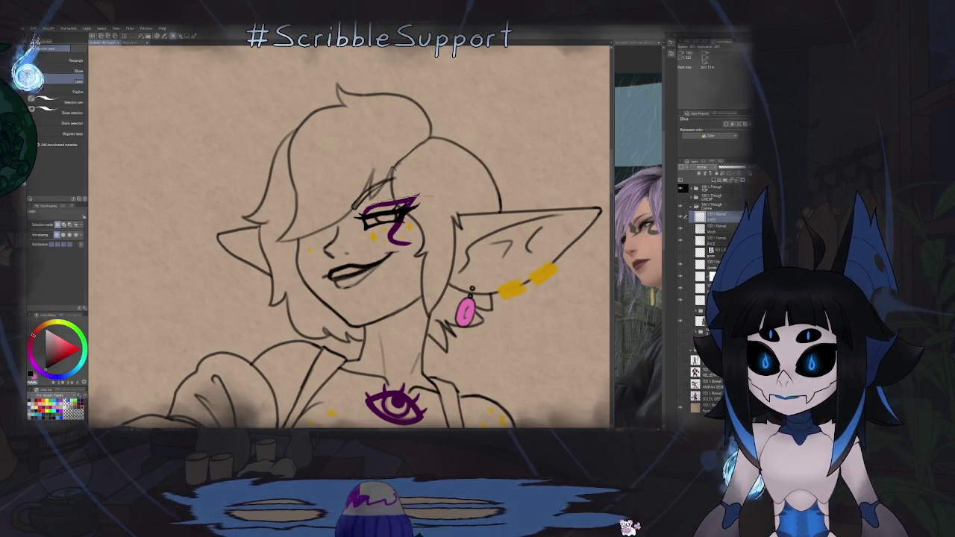
pyautogui.hotkey('ctrl', 't')
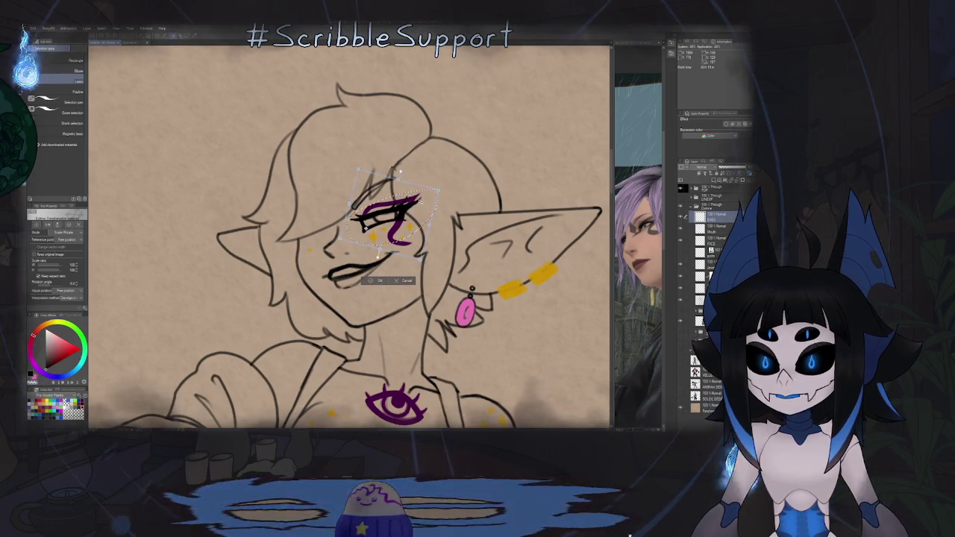
pyautogui.moveTo(399, 217); pyautogui.dragTo(396, 215)
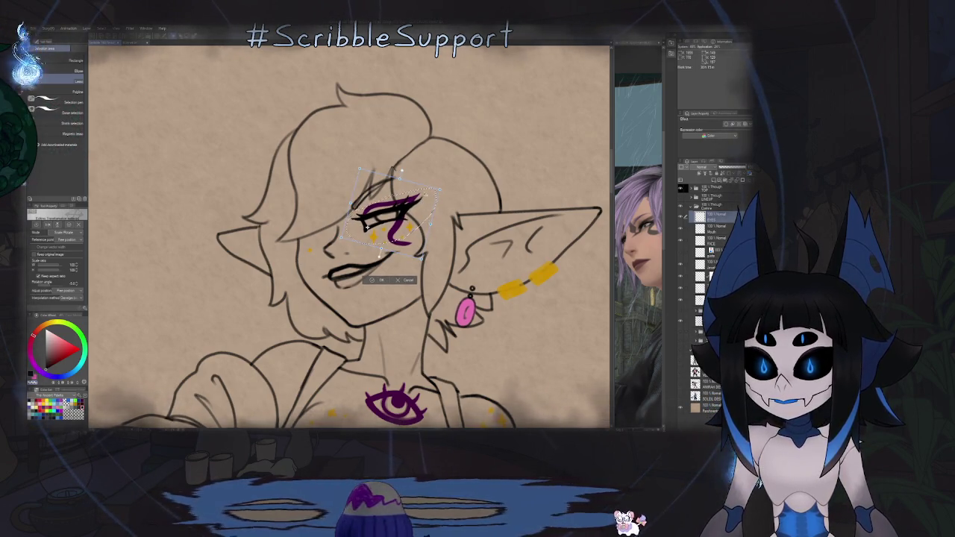
pyautogui.press('Return')
# Step: Zoom out and mirror the canvas to compare the face, then zoom back in with the pen
pyautogui.hotkey('ctrl', '-')
pyautogui.hotkey('ctrl', '-')
pyautogui.hotkey('ctrl', '-')
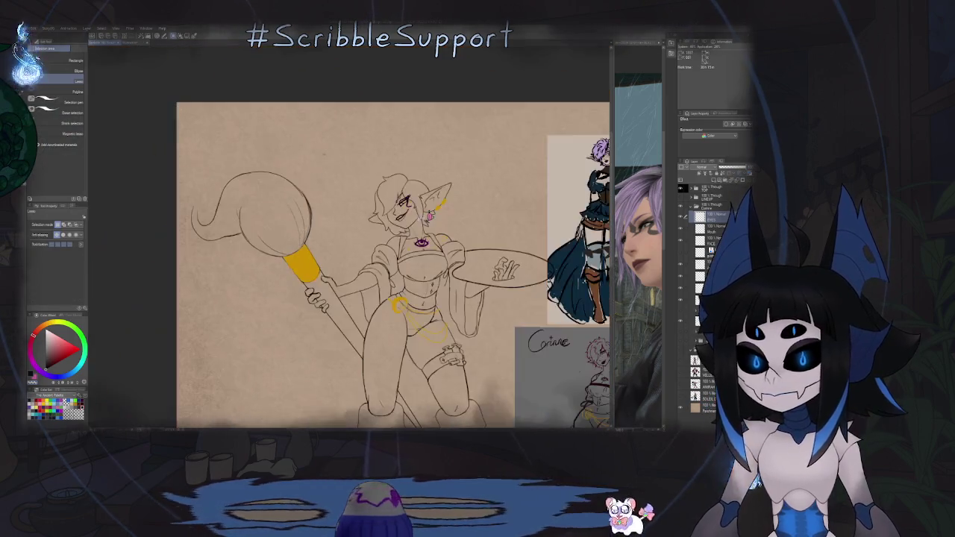
pyautogui.press('h')
pyautogui.press('h')
pyautogui.hotkey('ctrl', '+')
pyautogui.hotkey('ctrl', '+')
pyautogui.hotkey('ctrl', '+')
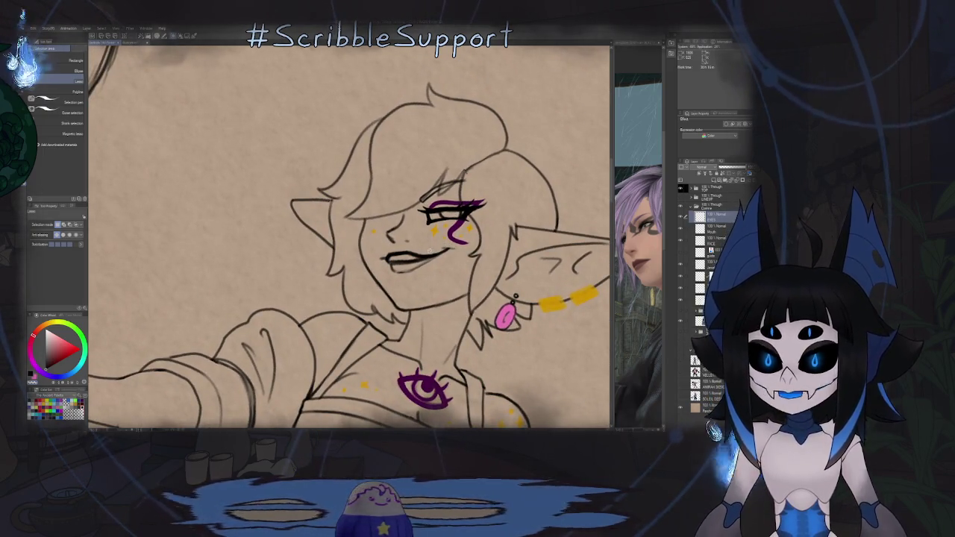
pyautogui.press('p')
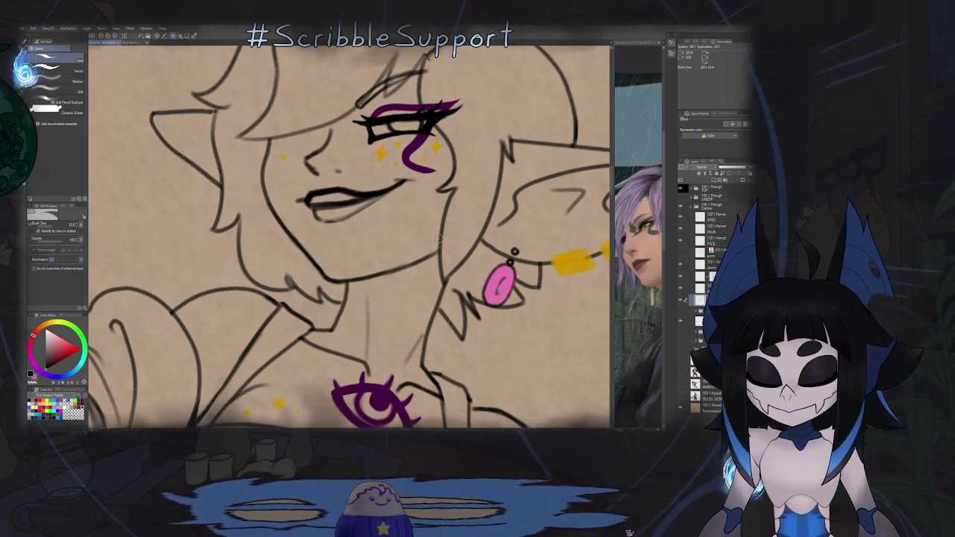
# Step: Clear the selection around the neck, rotate the view, and return to the pen
pyautogui.press('m')
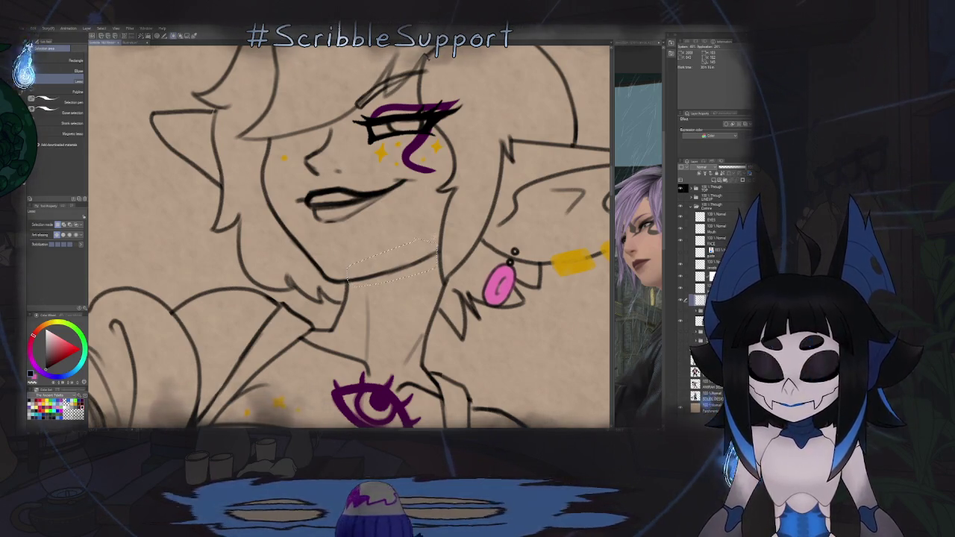
pyautogui.hotkey('ctrl', 'd')
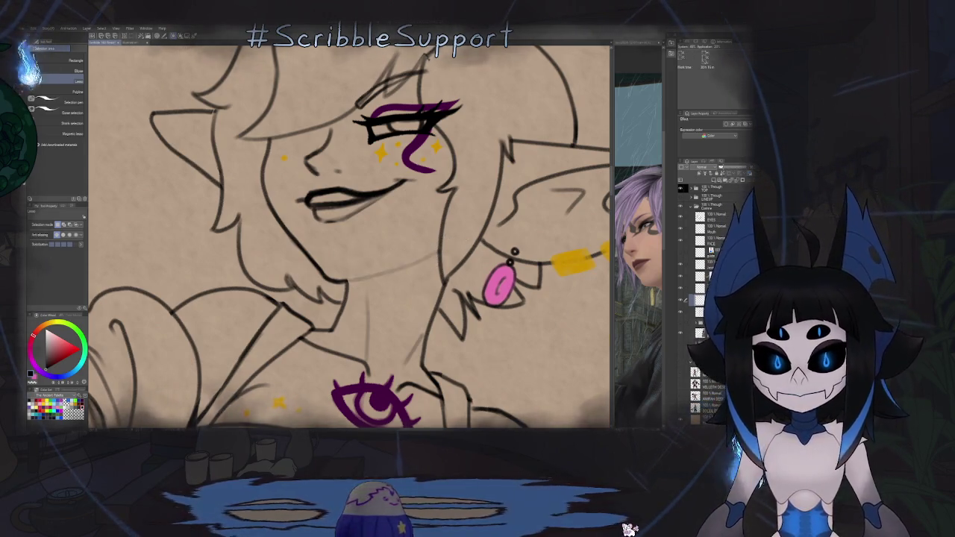
pyautogui.press('-')
pyautogui.press('-')
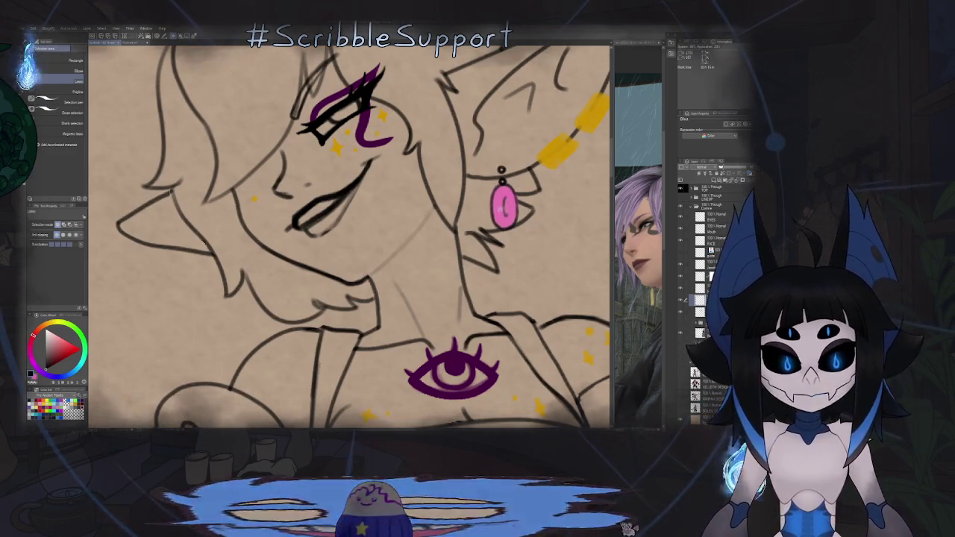
pyautogui.press('p')
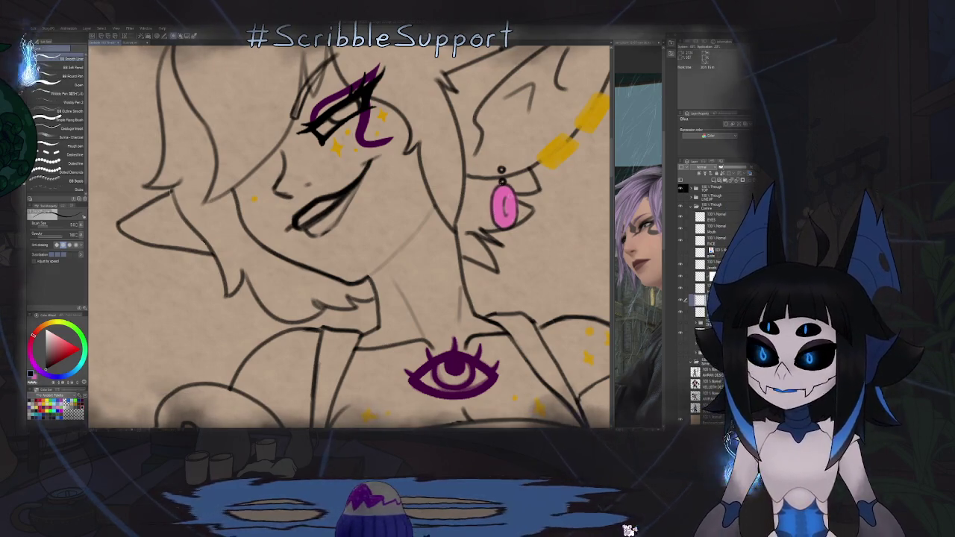
# Step: Zoom around the drawing and briefly flip the canvas to check the face
pyautogui.scroll(-5, 382, 282)
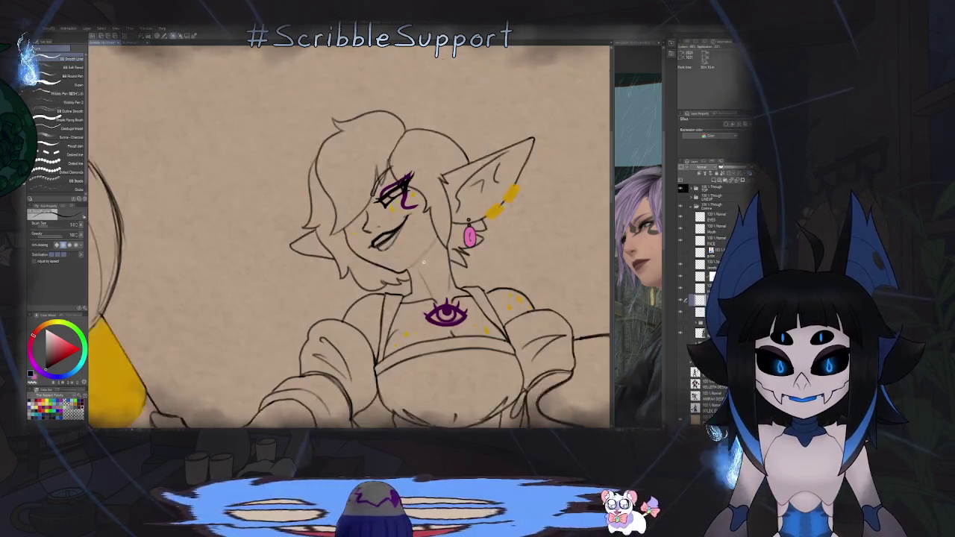
pyautogui.scroll(-2, 590, 286)
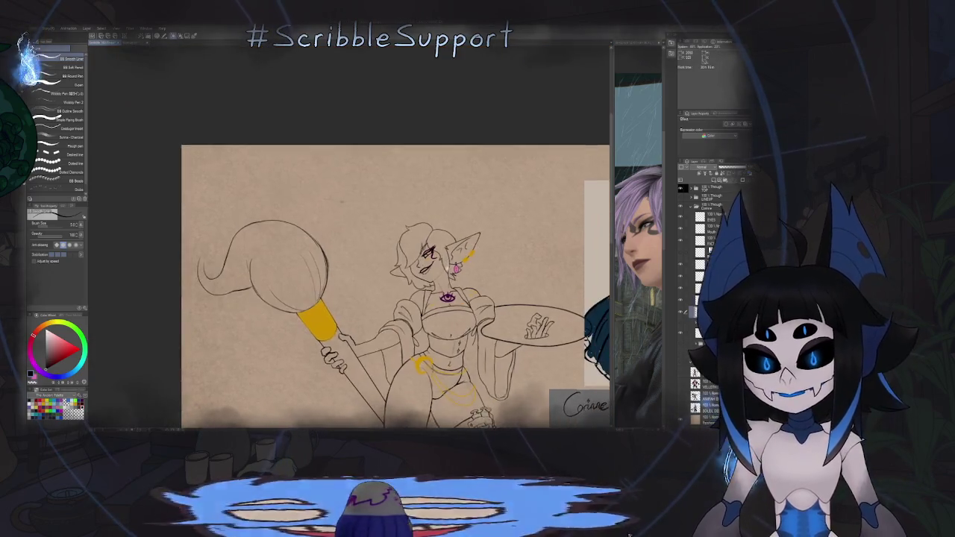
pyautogui.scroll(5, 511, 190)
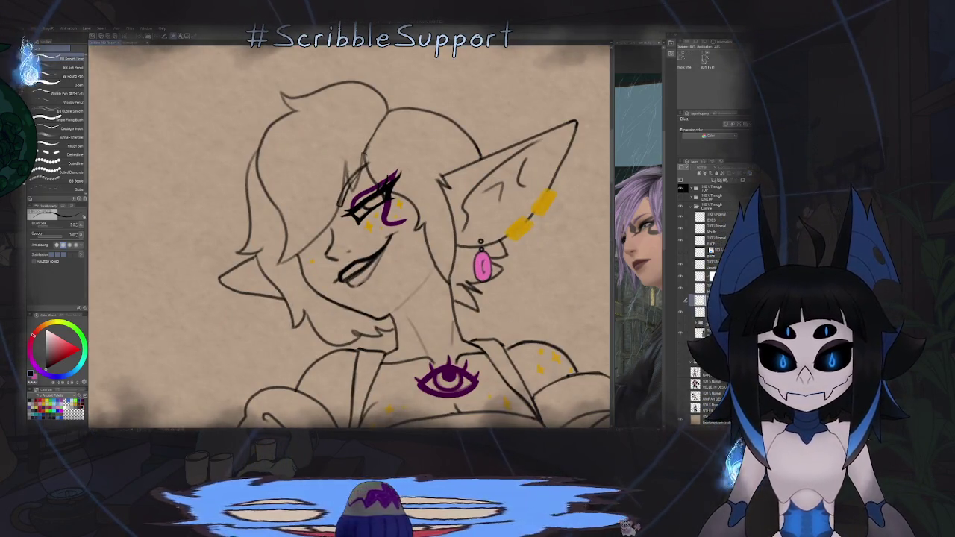
pyautogui.scroll(-3, 448, 272)
pyautogui.scroll(-2, 448, 272)
pyautogui.scroll(2, 449, 272)
pyautogui.scroll(3, 449, 273)
pyautogui.press('h')
pyautogui.press('h')
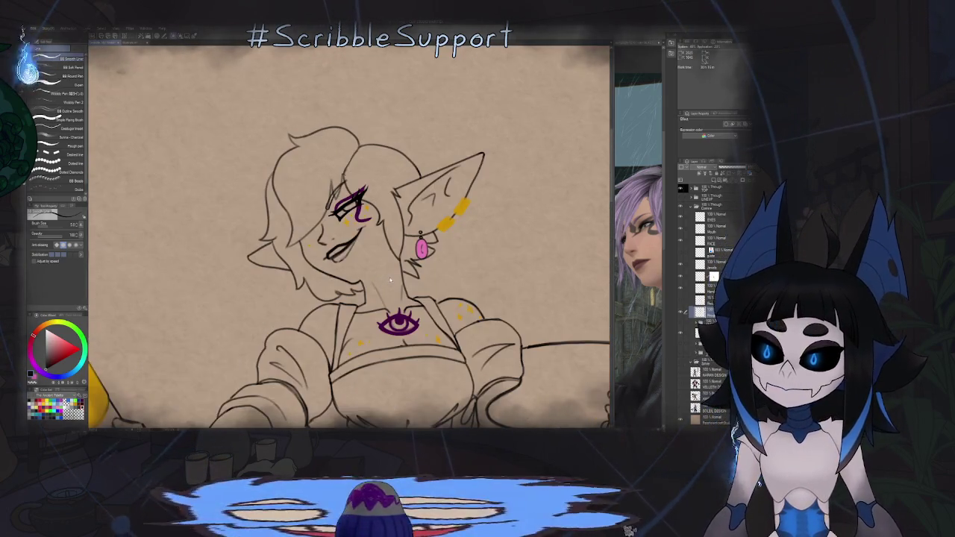
pyautogui.scroll(2, 377, 278)
pyautogui.scroll(3, 373, 280)
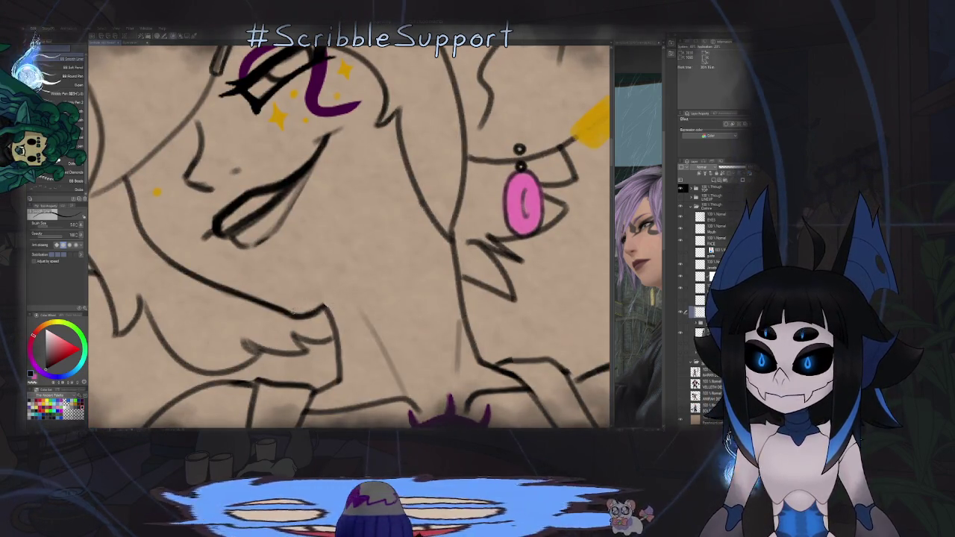
pyautogui.scroll(-3, 602, 288)
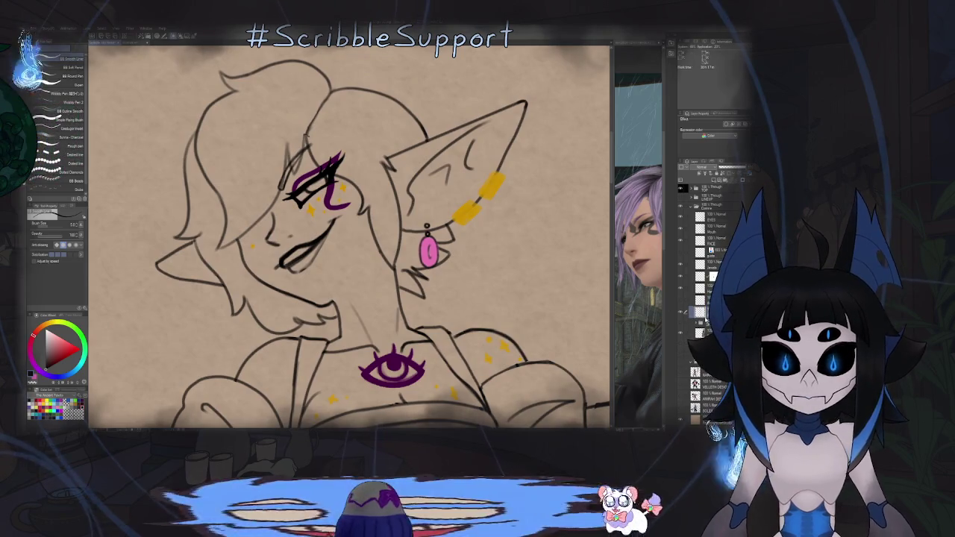
# Step: Mirror the canvas to check proportions, then flip it back to normal
pyautogui.press('m')
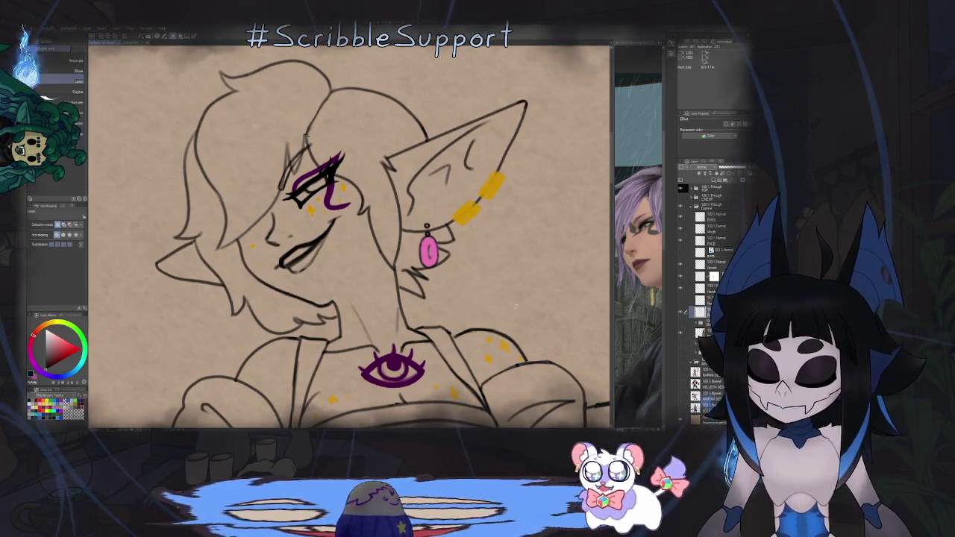
pyautogui.press('h')
pyautogui.scroll(2, 366, 284)
pyautogui.scroll(2, 366, 284)
pyautogui.scroll(2, 366, 284)
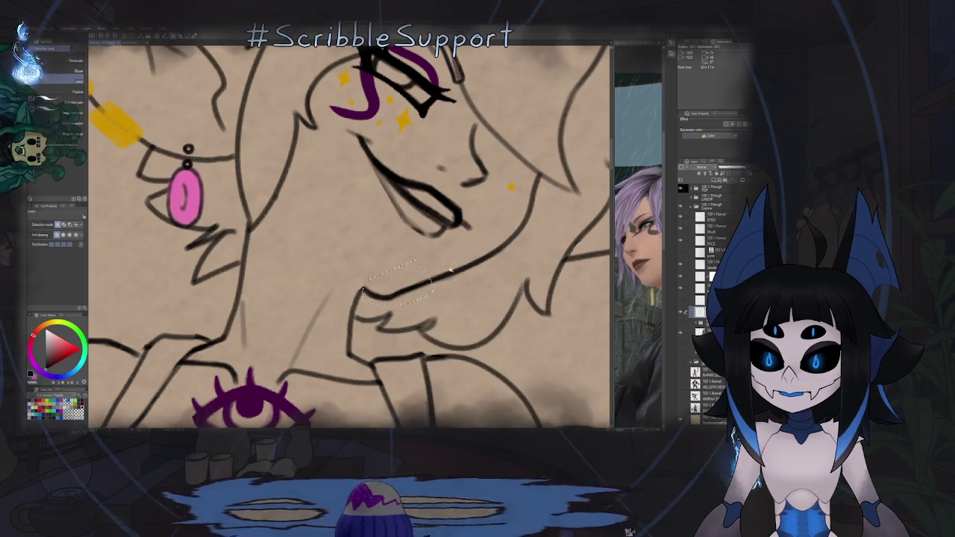
pyautogui.scroll(-3, 448, 262)
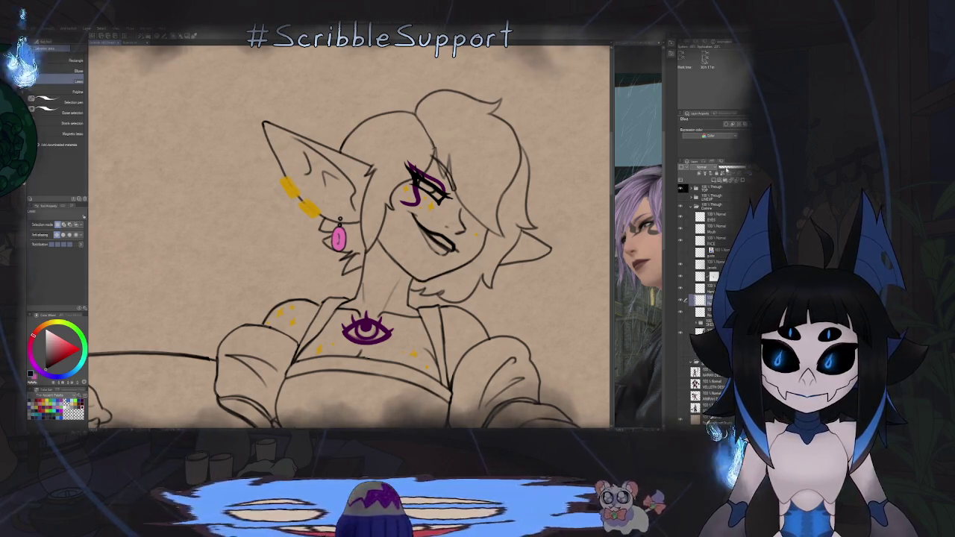
pyautogui.press('h')
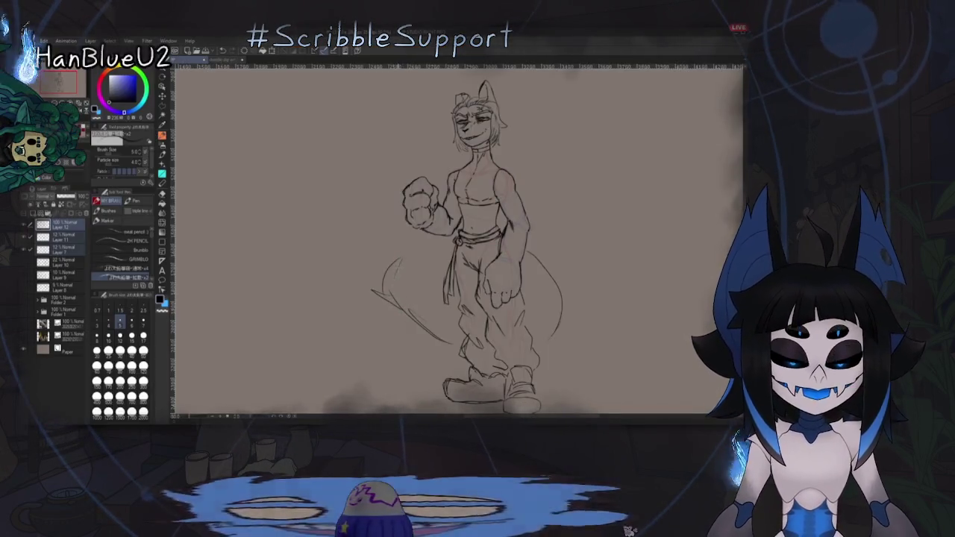
# Step: Sketch the tail curve beside the wolf-eared figure
pyautogui.moveTo(396, 233); pyautogui.dragTo(374, 297)
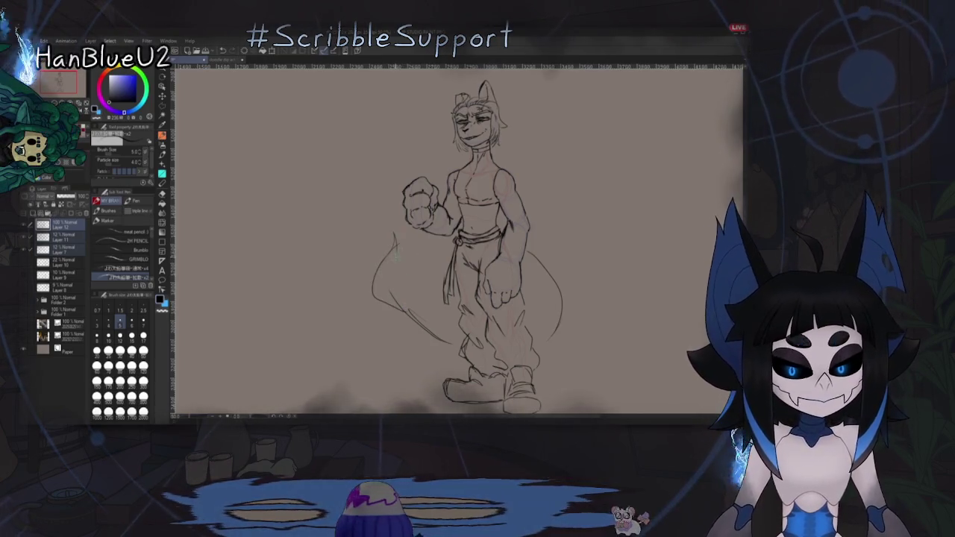
pyautogui.scroll(3, 456, 224)
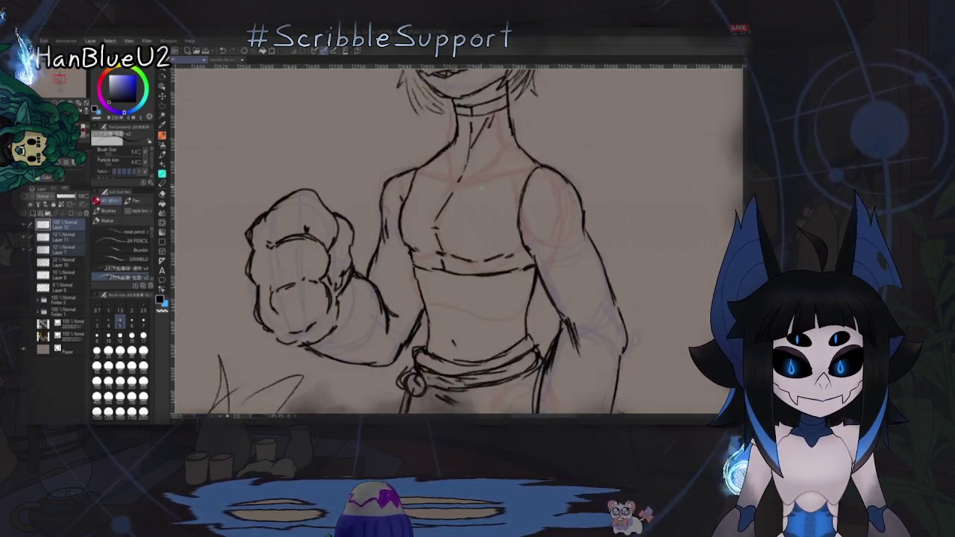
pyautogui.scroll(2, 455, 224)
# Step: Draw a small name tag on the chest and fit the whole canvas in the window
pyautogui.moveTo(463, 192)
pyautogui.mouseDown()
pyautogui.moveTo(515, 218)
pyautogui.moveTo(478, 214)
pyautogui.moveTo(498, 214)
pyautogui.moveTo(513, 200)
pyautogui.mouseUp()
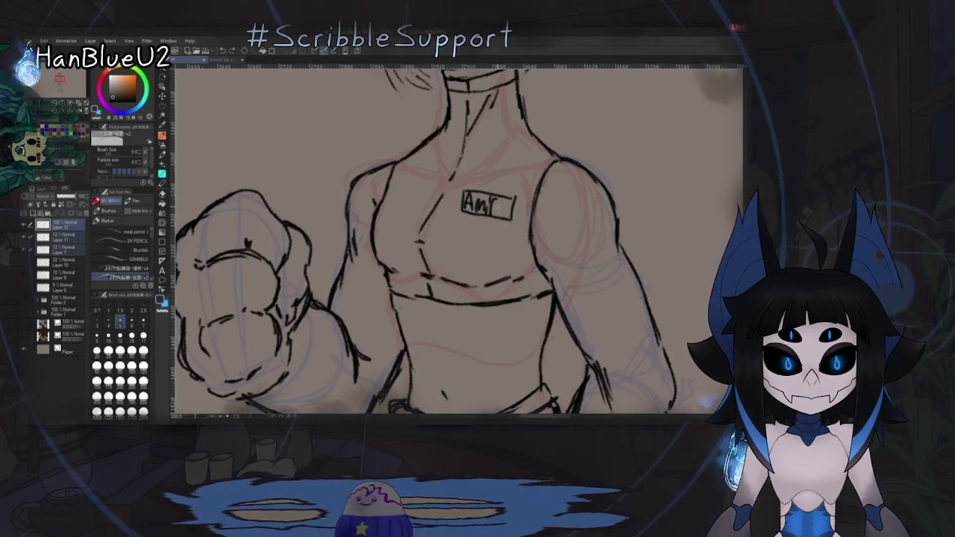
pyautogui.scroll(-3, 448, 239)
pyautogui.scroll(2, 448, 239)
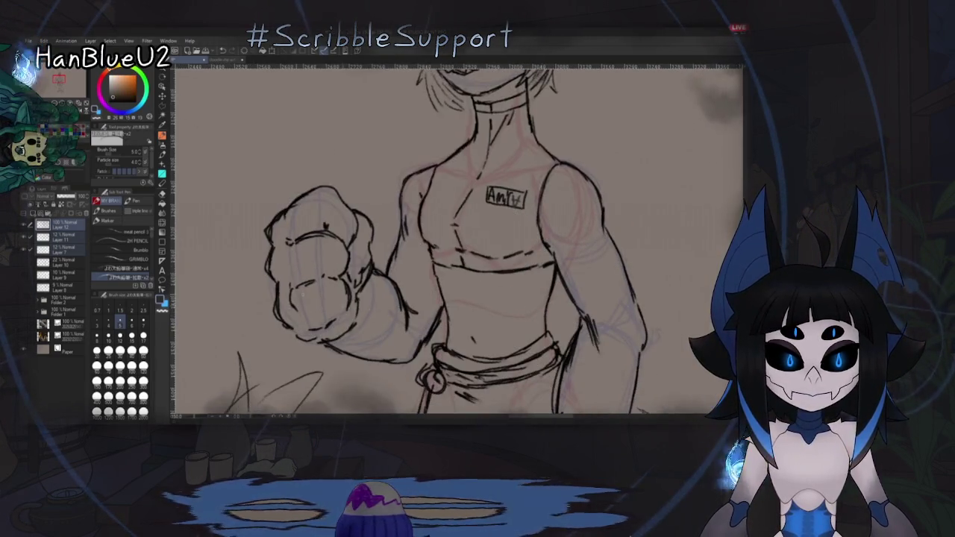
pyautogui.moveTo(519, 298)
pyautogui.mouseDown()
pyautogui.moveTo(540, 278)
pyautogui.moveTo(508, 337)
pyautogui.mouseUp()
pyautogui.scroll(-2, 540, 277)
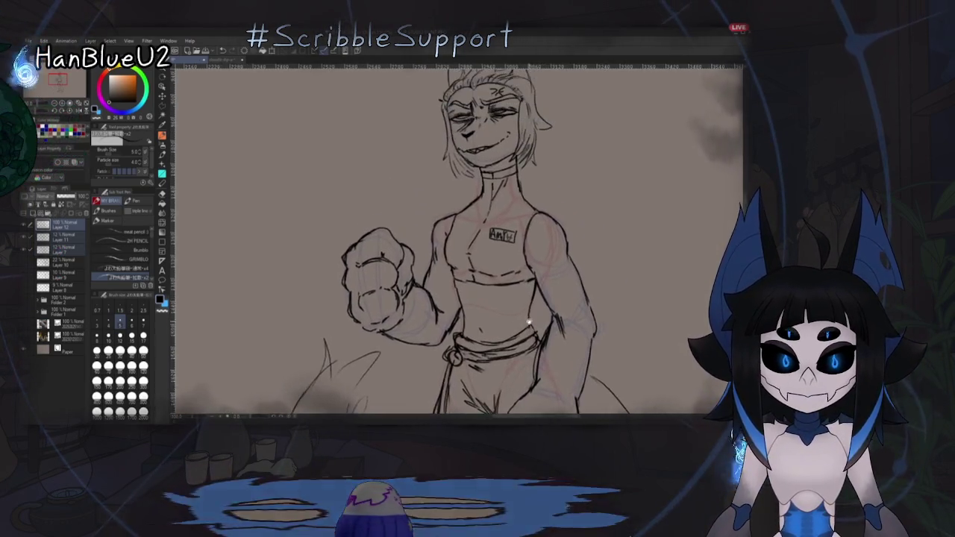
pyautogui.hotkey('ctrl', '0')
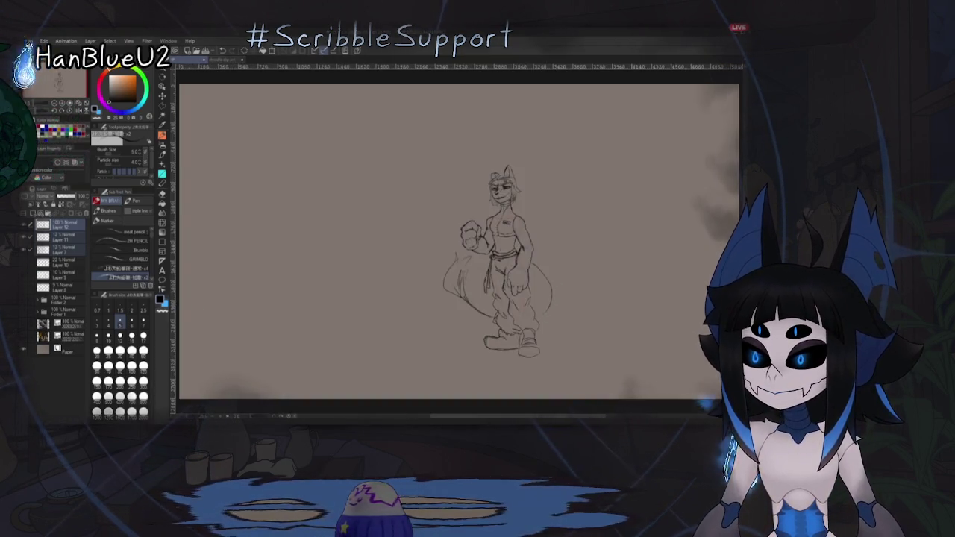
pyautogui.scroll(3, 494, 309)
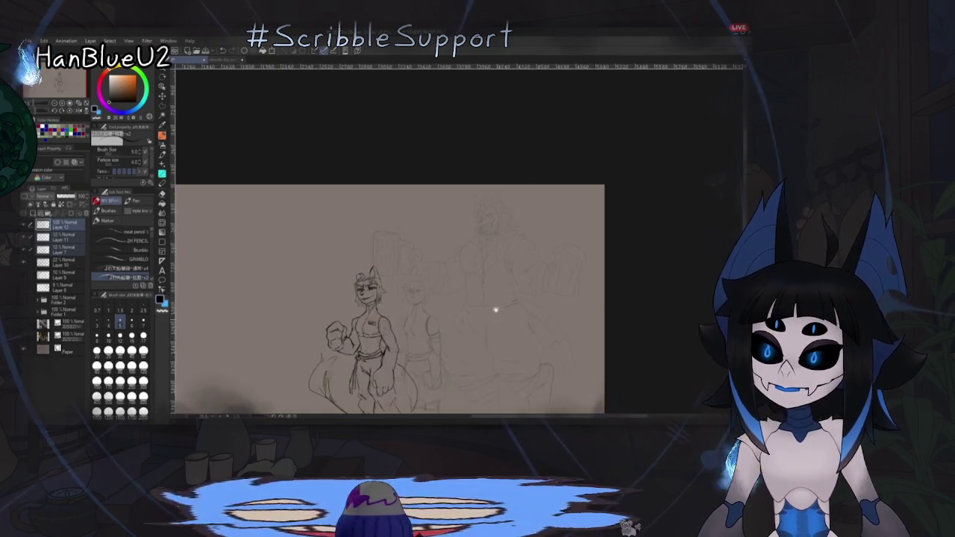
# Step: Zoom around the multi-character sketch and add a new raster layer, Layer 13
pyautogui.scroll(3, 492, 284)
pyautogui.moveTo(520, 350); pyautogui.dragTo(601, 317)
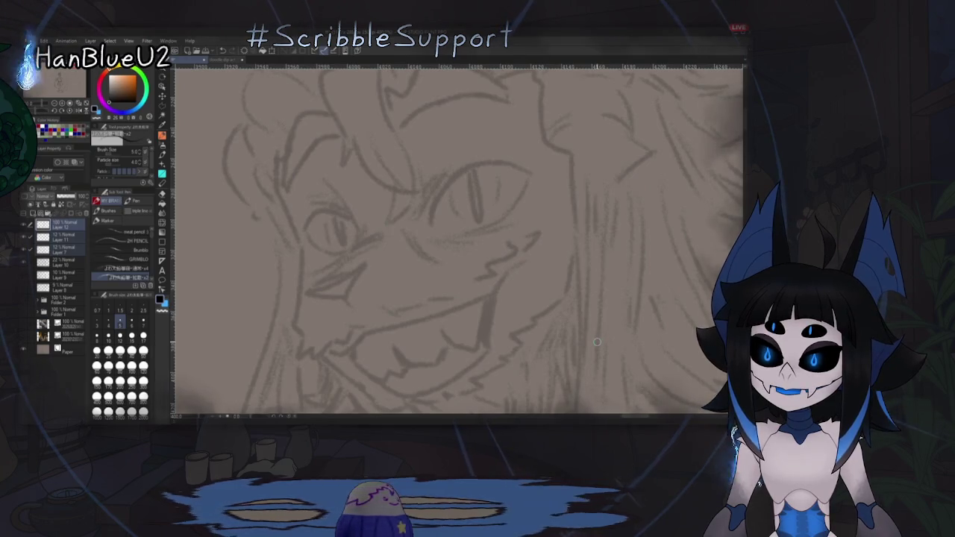
pyautogui.scroll(-3, 592, 348)
pyautogui.scroll(-3, 586, 328)
pyautogui.scroll(-3, 579, 299)
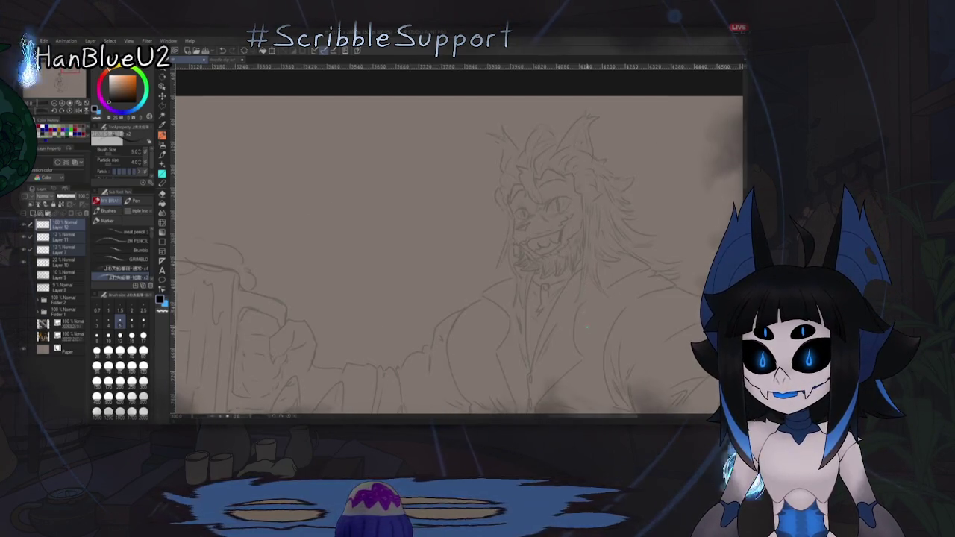
pyautogui.scroll(-3, 582, 314)
pyautogui.scroll(-3, 590, 331)
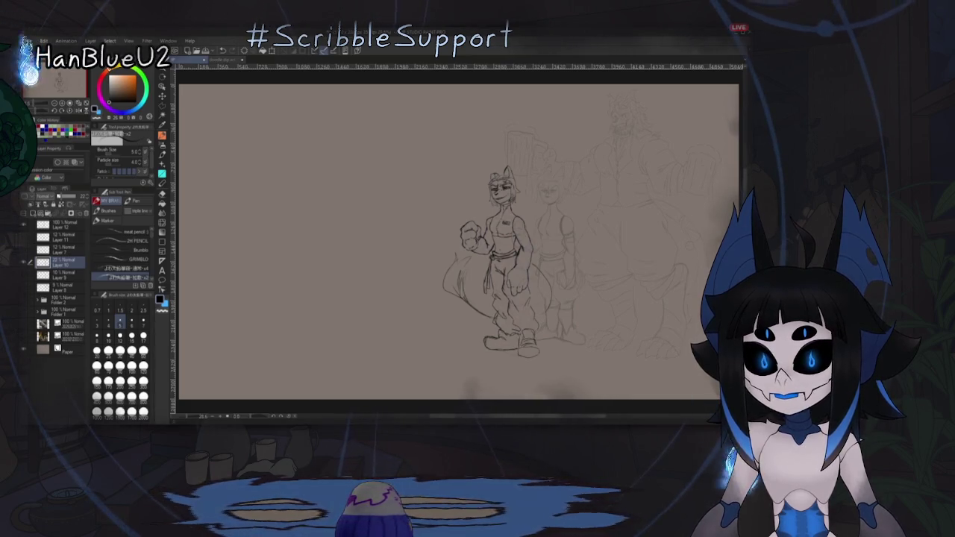
pyautogui.hotkey('ctrl', 'shift', 'n')
# Step: Pan to the large grinning figure, draw a zig-zag test stroke, and undo it
pyautogui.moveTo(648, 261); pyautogui.dragTo(532, 335)
pyautogui.scroll(3, 532, 188)
pyautogui.moveTo(524, 199); pyautogui.dragTo(478, 258)
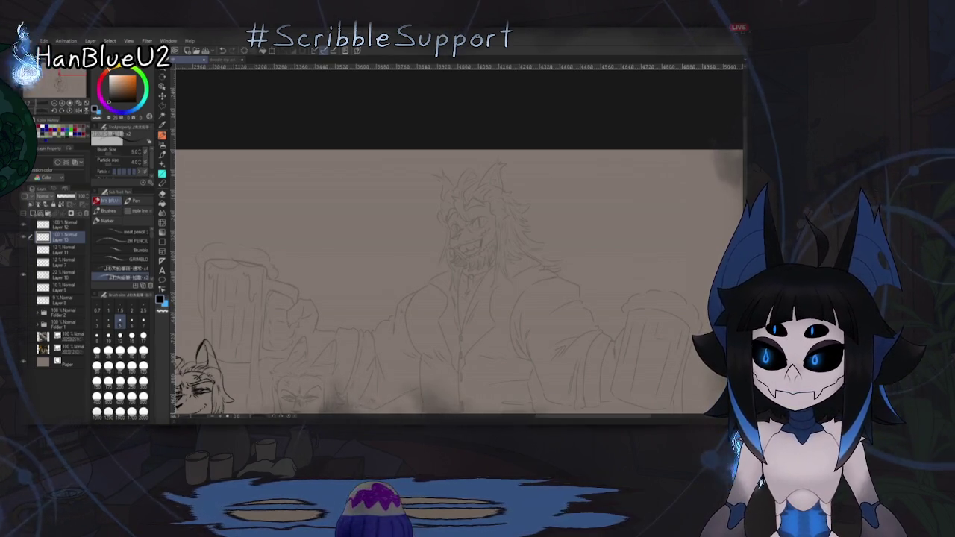
pyautogui.moveTo(600, 213); pyautogui.dragTo(737, 209)
pyautogui.hotkey('ctrl', 'z')
pyautogui.scroll(2, 473, 280)
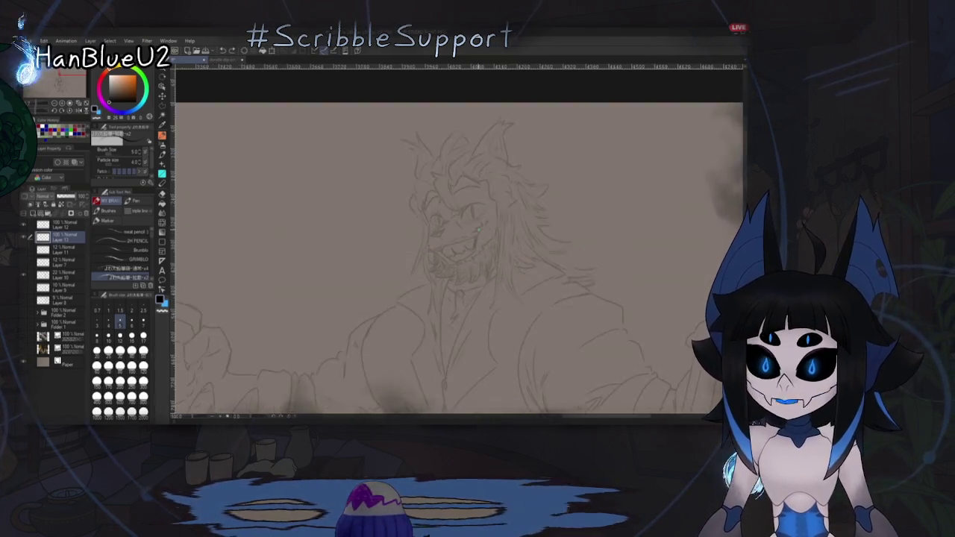
pyautogui.scroll(2, 472, 280)
pyautogui.scroll(-3, 473, 280)
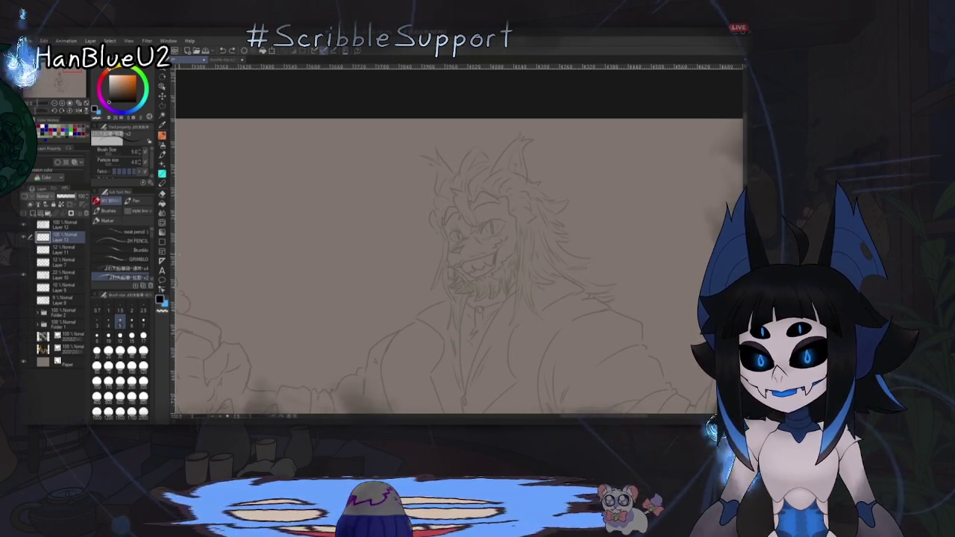
# Step: Draw a red construction box around the grinning figure's face
pyautogui.click(49, 130)
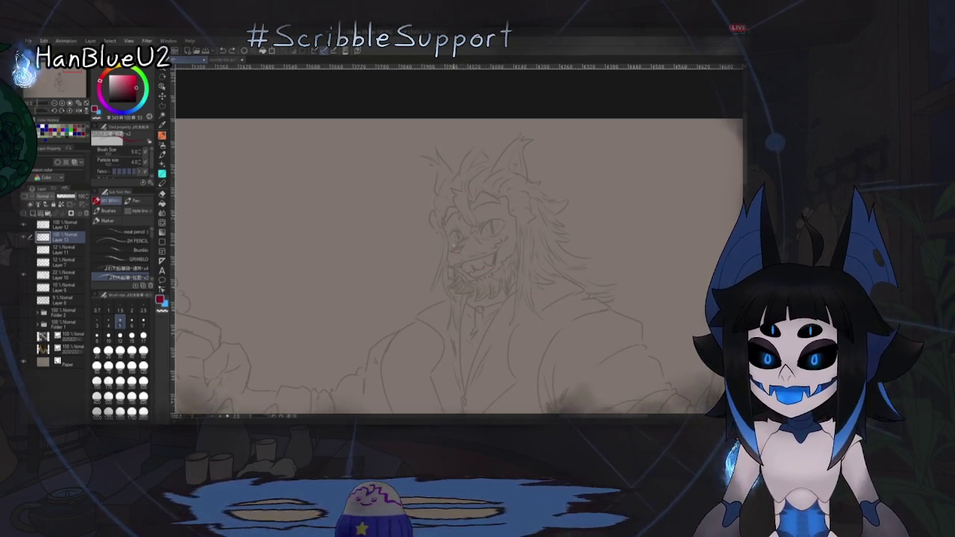
pyautogui.moveTo(443, 227); pyautogui.dragTo(478, 283)
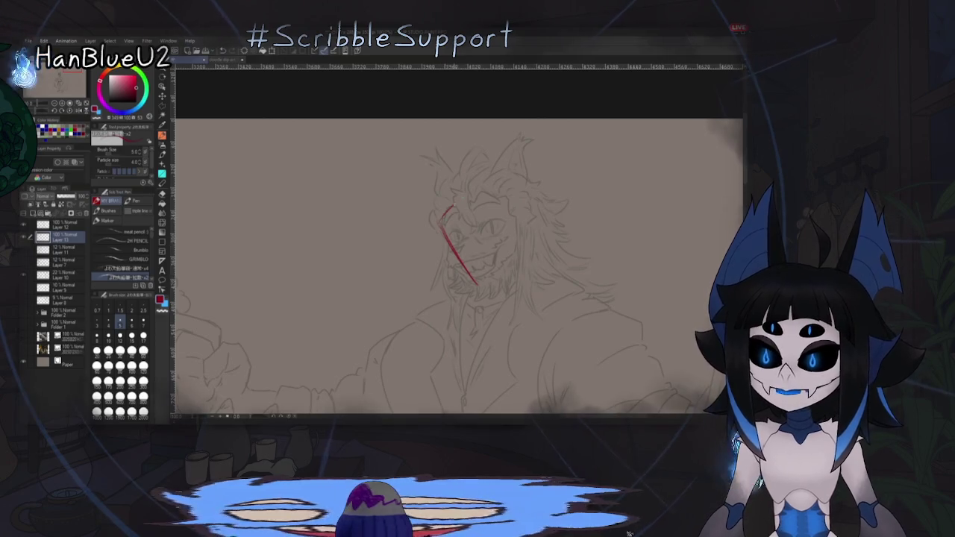
pyautogui.moveTo(442, 223)
pyautogui.mouseDown()
pyautogui.moveTo(500, 184)
pyautogui.moveTo(516, 237)
pyautogui.mouseUp()
pyautogui.moveTo(504, 272); pyautogui.dragTo(478, 282)
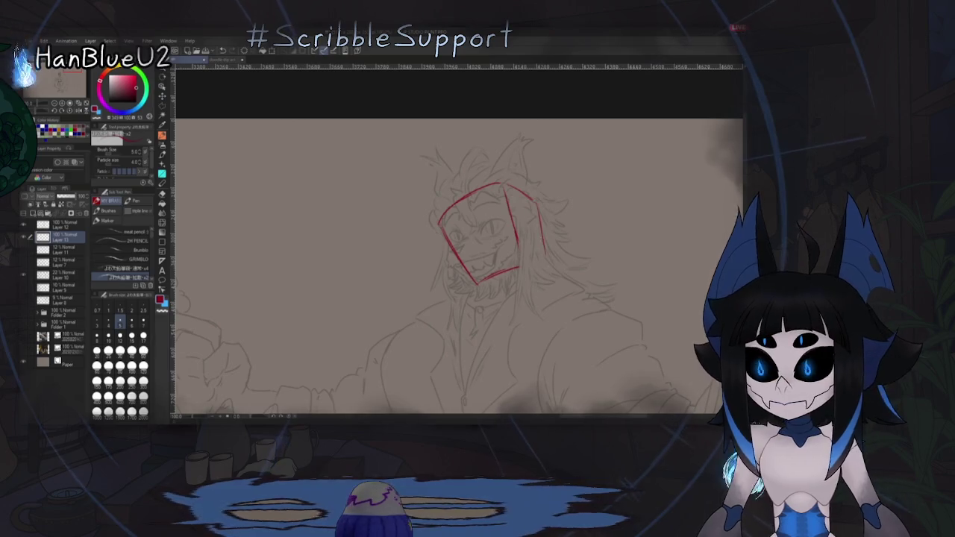
pyautogui.moveTo(537, 271); pyautogui.dragTo(550, 231)
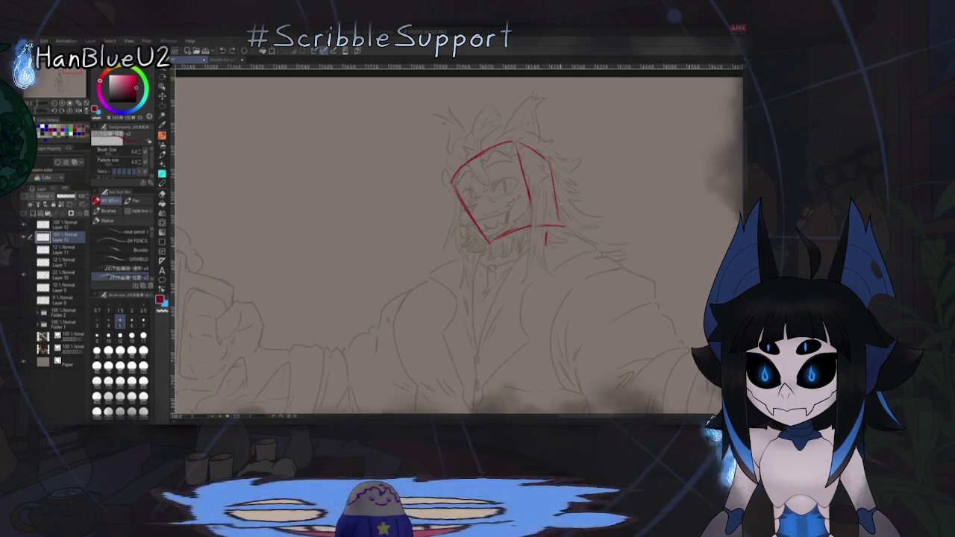
pyautogui.moveTo(439, 293); pyautogui.dragTo(443, 299)
# Step: Shift the red box left with the Move layer tool, then undo back to an earlier version
pyautogui.press('k')
pyautogui.moveTo(511, 198); pyautogui.dragTo(494, 196)
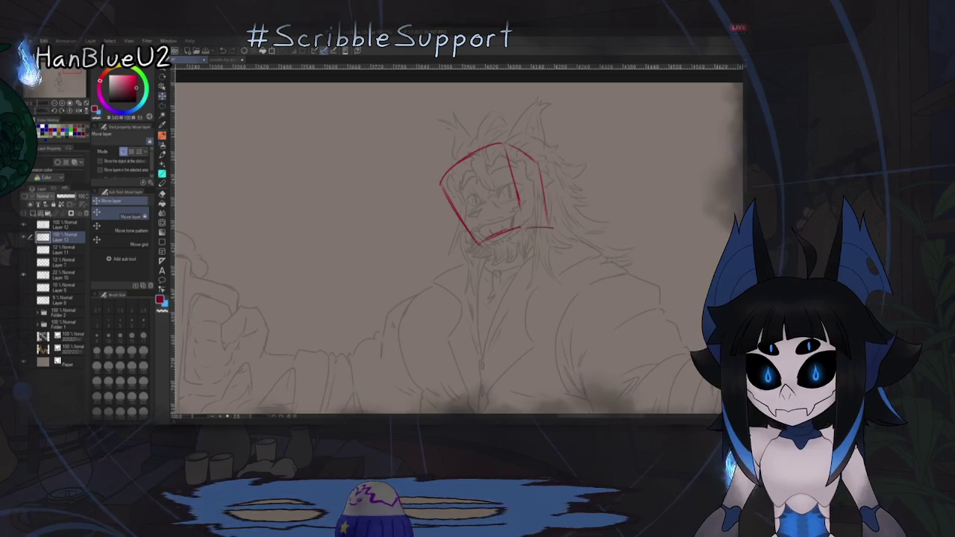
pyautogui.press('p')
pyautogui.hotkey('ctrl', 'z')
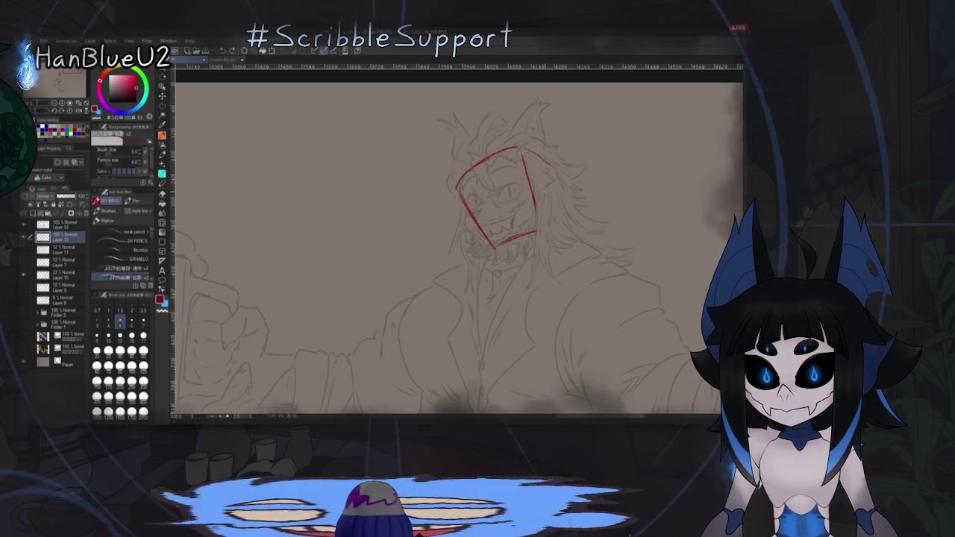
pyautogui.hotkey('ctrl', 'z')
pyautogui.hotkey('ctrl', 'z')
pyautogui.hotkey('ctrl', 'z')
pyautogui.hotkey('ctrl', 'z')
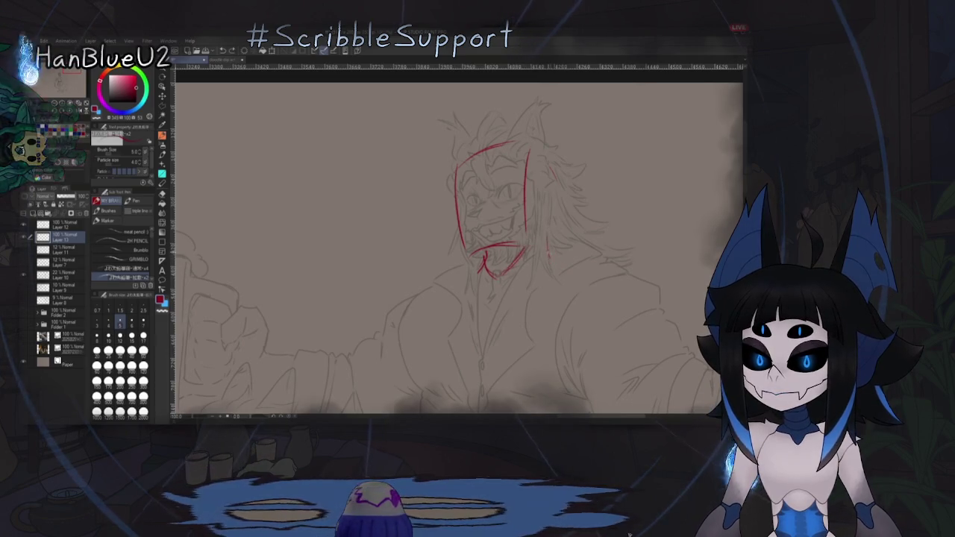
pyautogui.scroll(-2, 459, 247)
pyautogui.scroll(-2, 459, 246)
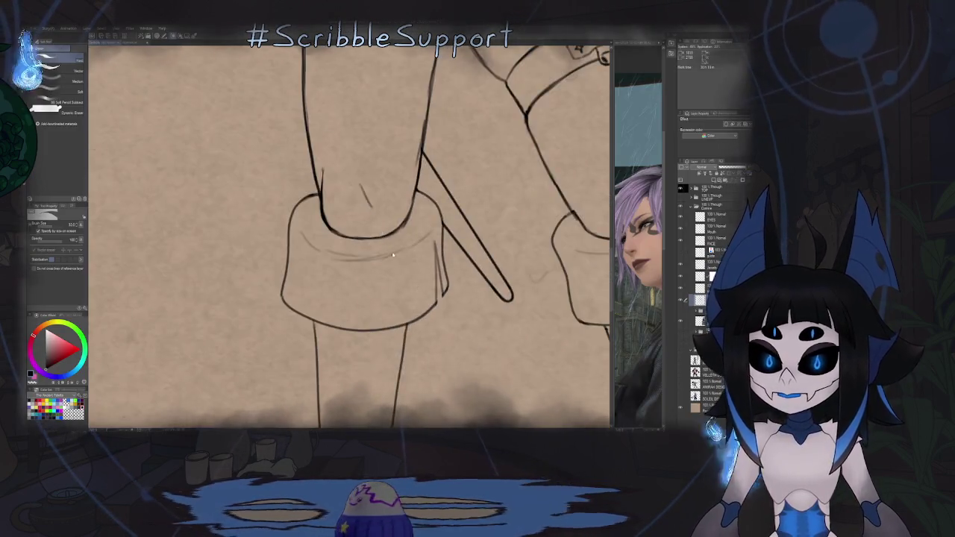
pyautogui.press('h')
pyautogui.press('p')
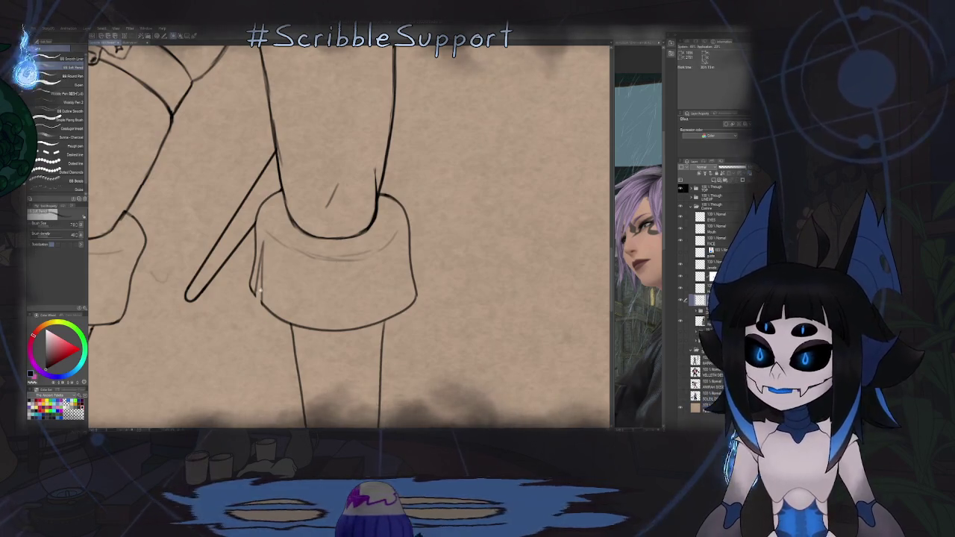
pyautogui.hotkey('ctrl', '+')
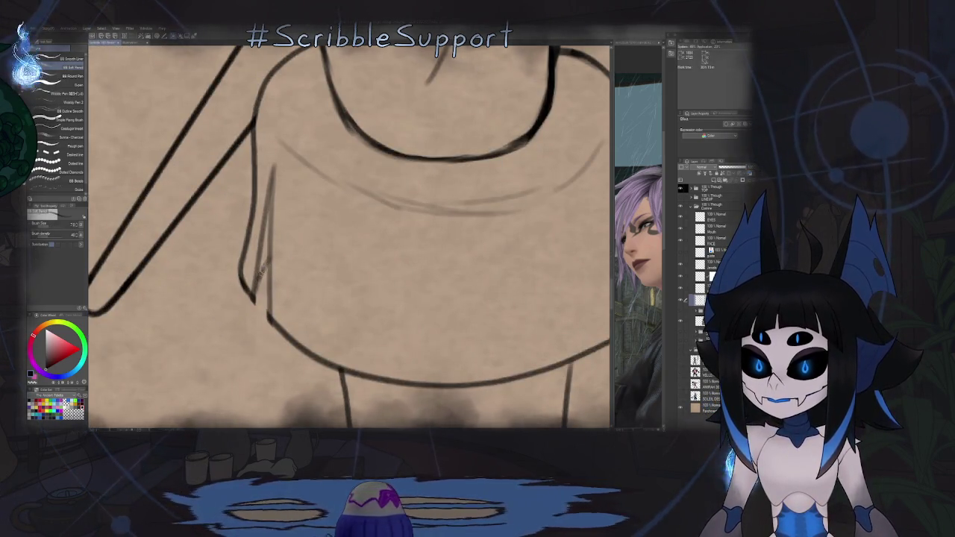
pyautogui.hotkey('ctrl', '-')
pyautogui.hotkey('ctrl', '-')
pyautogui.hotkey('ctrl', '-')
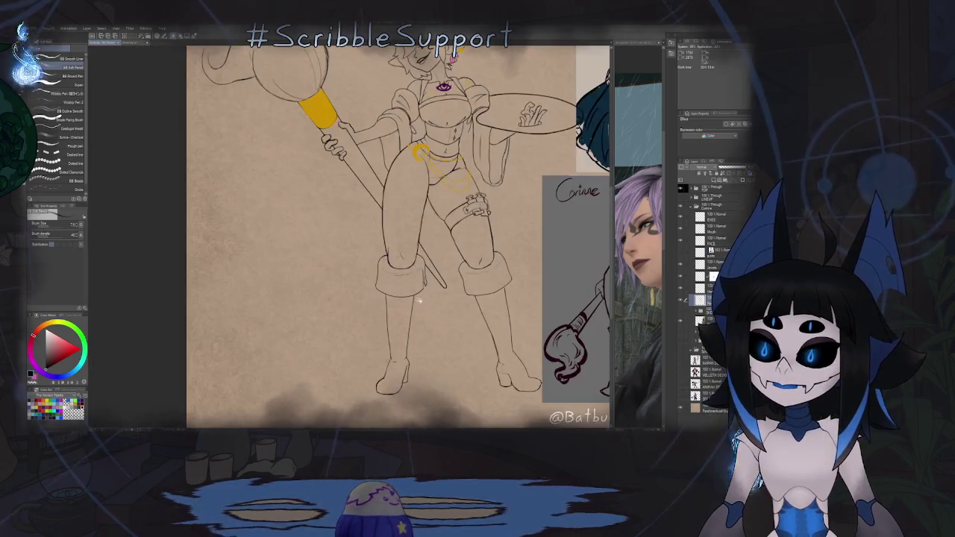
pyautogui.hotkey('ctrl', '-')
pyautogui.hotkey('ctrl', '+')
pyautogui.hotkey('ctrl', '+')
pyautogui.hotkey('ctrl', '+')
pyautogui.hotkey('ctrl', '0')
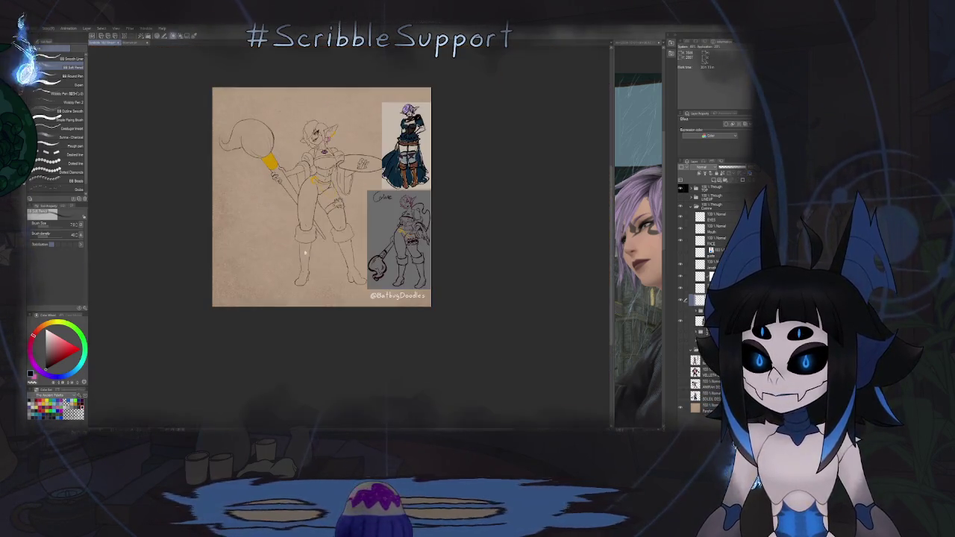
pyautogui.hotkey('ctrl', '+')
pyautogui.hotkey('ctrl', '+')
pyautogui.hotkey('ctrl', '+')
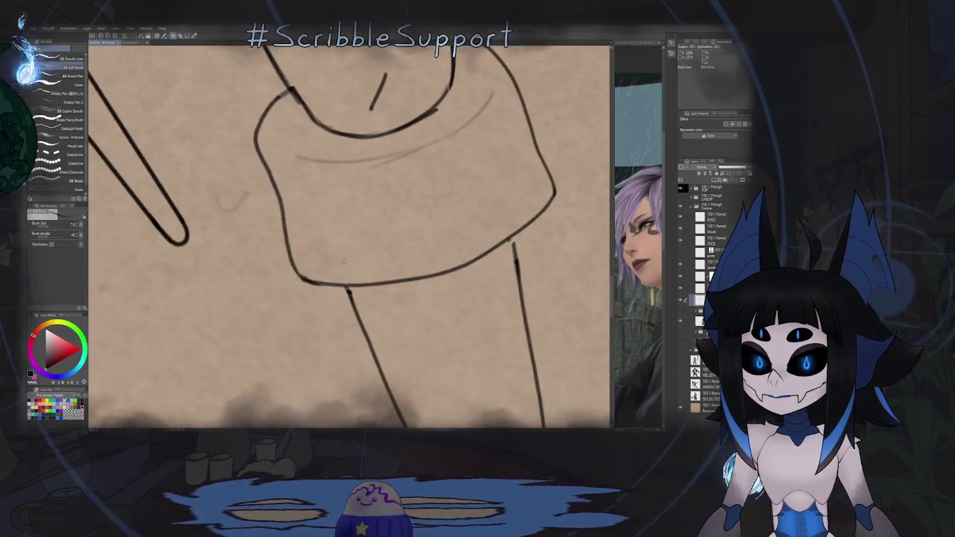
pyautogui.moveTo(337, 219); pyautogui.dragTo(341, 317)
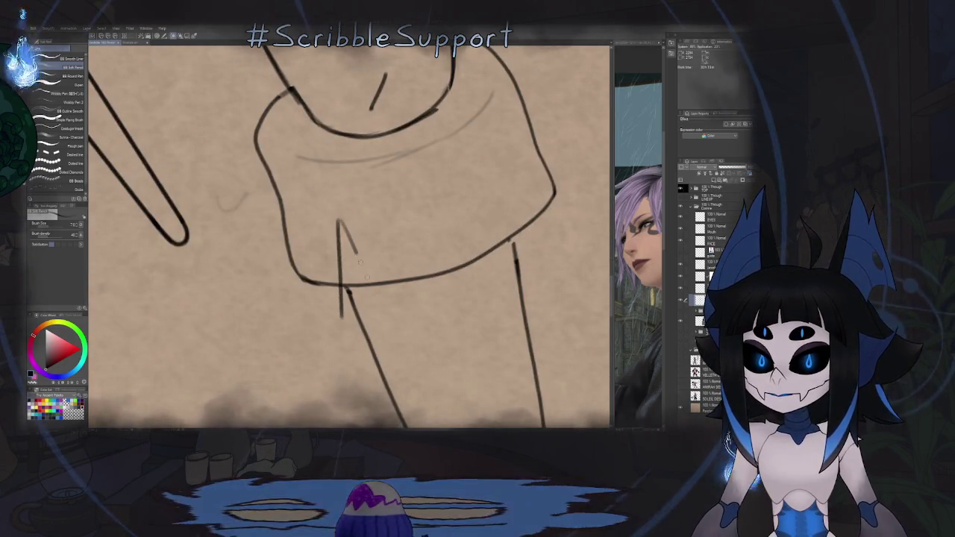
pyautogui.press('e')
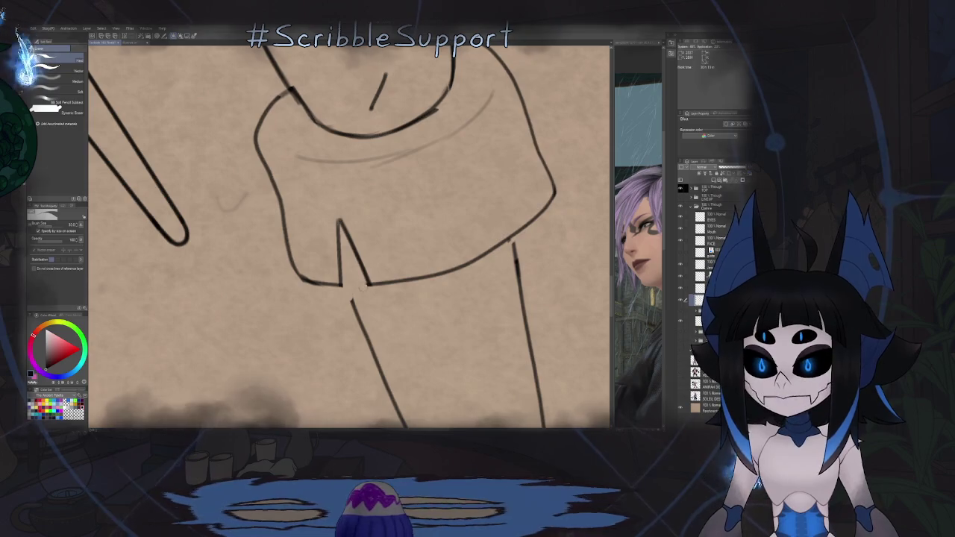
pyautogui.press('p')
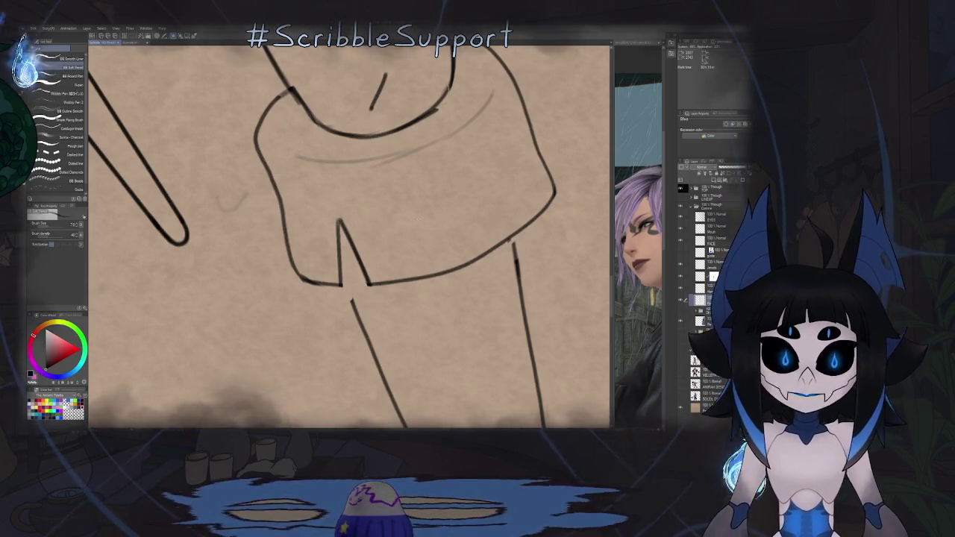
pyautogui.scroll(3, 351, 224)
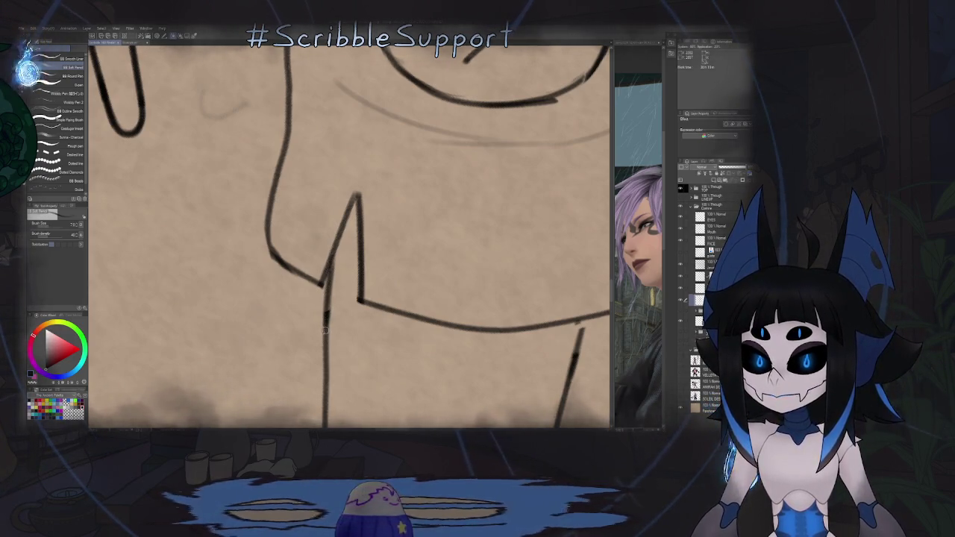
pyautogui.scroll(-5, 325, 345)
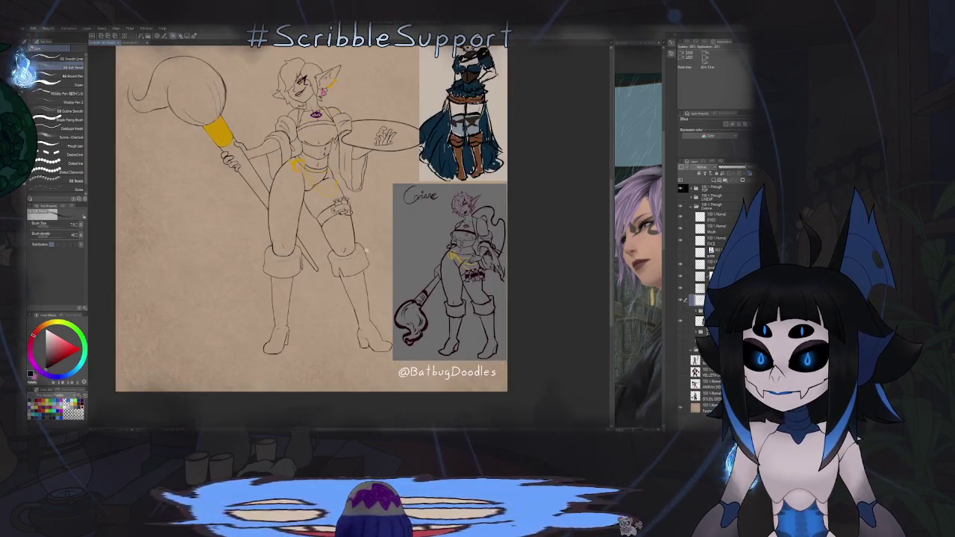
pyautogui.scroll(2, 373, 256)
pyautogui.scroll(1, 371, 254)
pyautogui.scroll(2, 369, 250)
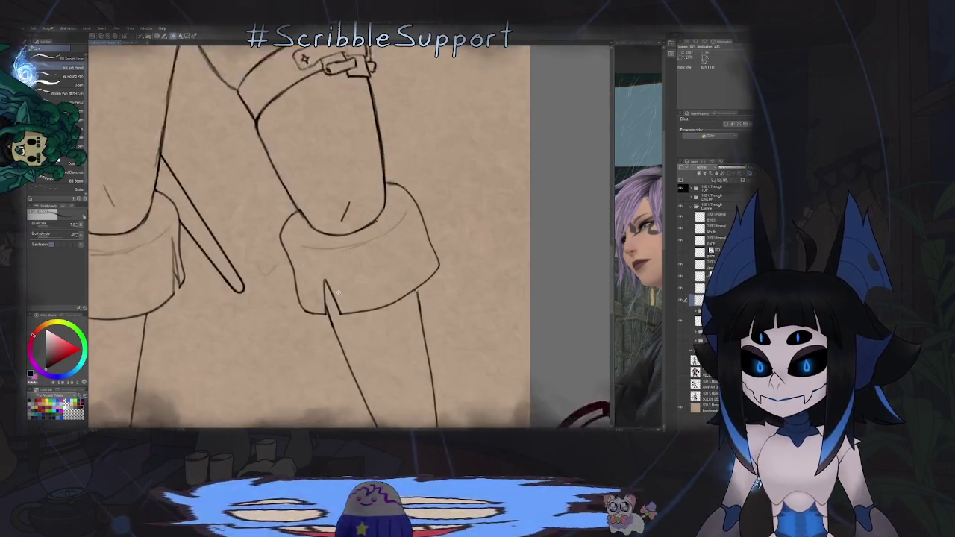
# Step: Lasso the small stroke inside the boot cuff's notch
pyautogui.scroll(2, 367, 247)
pyautogui.press('m')
pyautogui.scroll(1, 345, 263)
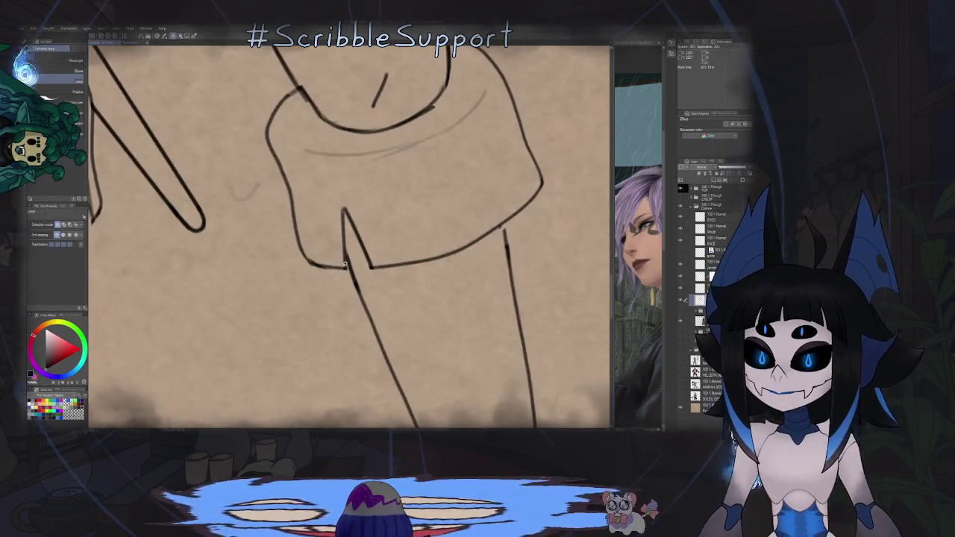
pyautogui.moveTo(346, 265); pyautogui.dragTo(371, 267)
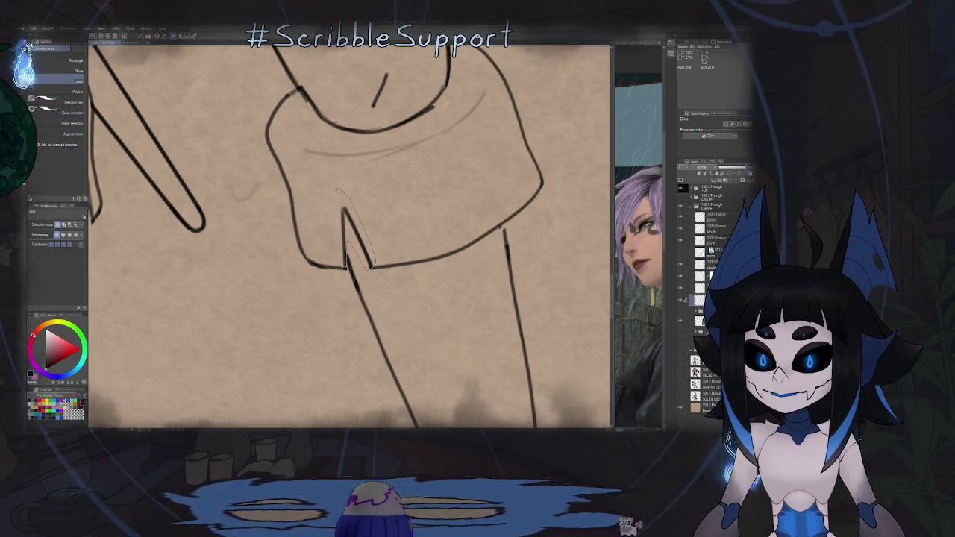
pyautogui.scroll(-2, 349, 236)
pyautogui.scroll(-2, 350, 236)
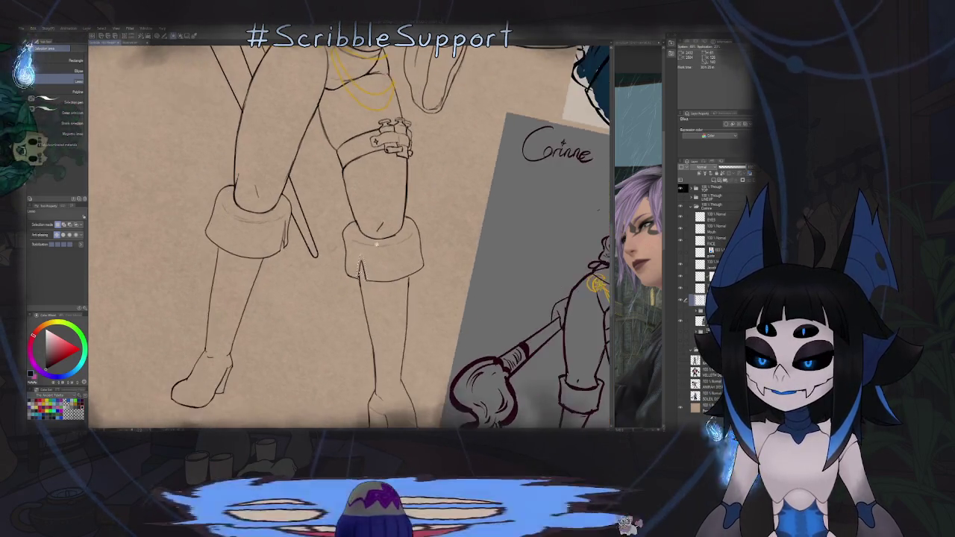
# Step: Stretch the selected notch stroke upward with a Ctrl+T transform and commit it
pyautogui.hotkey('ctrl', 't')
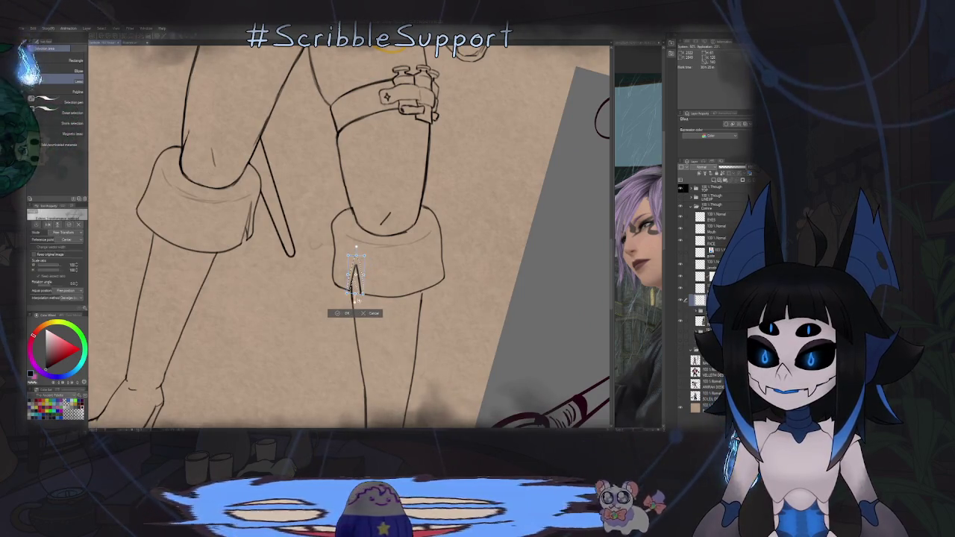
pyautogui.moveTo(356, 254); pyautogui.dragTo(356, 235)
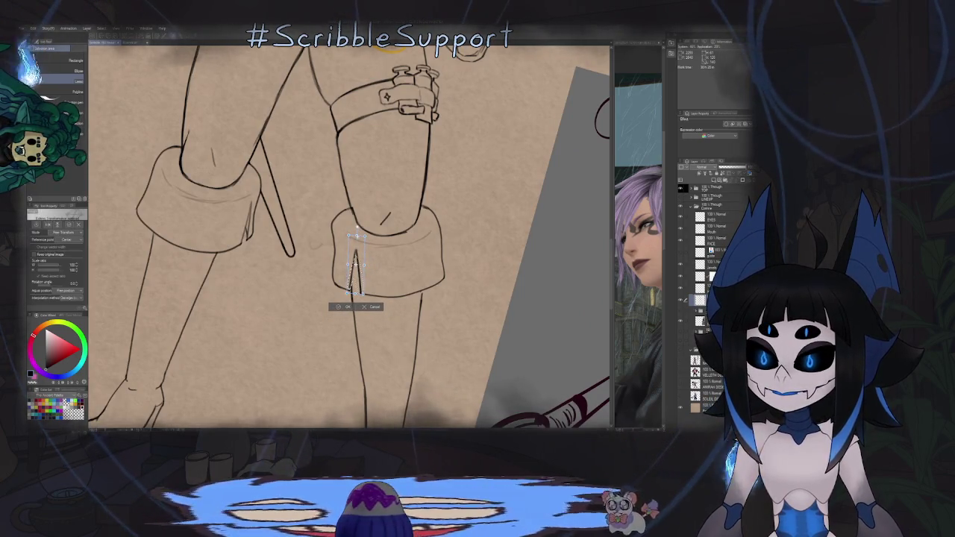
pyautogui.scroll(-3, 349, 236)
pyautogui.scroll(1, 349, 236)
pyautogui.press('Return')
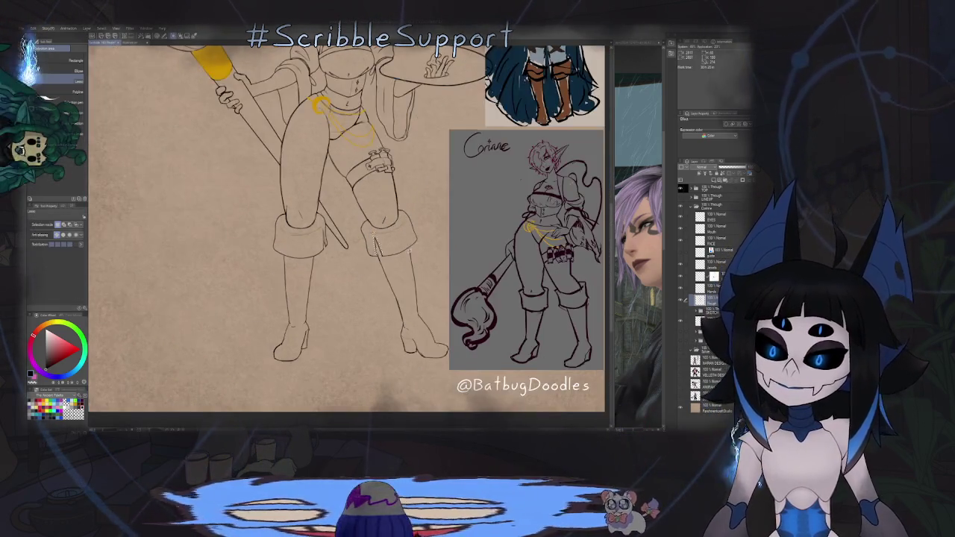
pyautogui.scroll(-5, 411, 320)
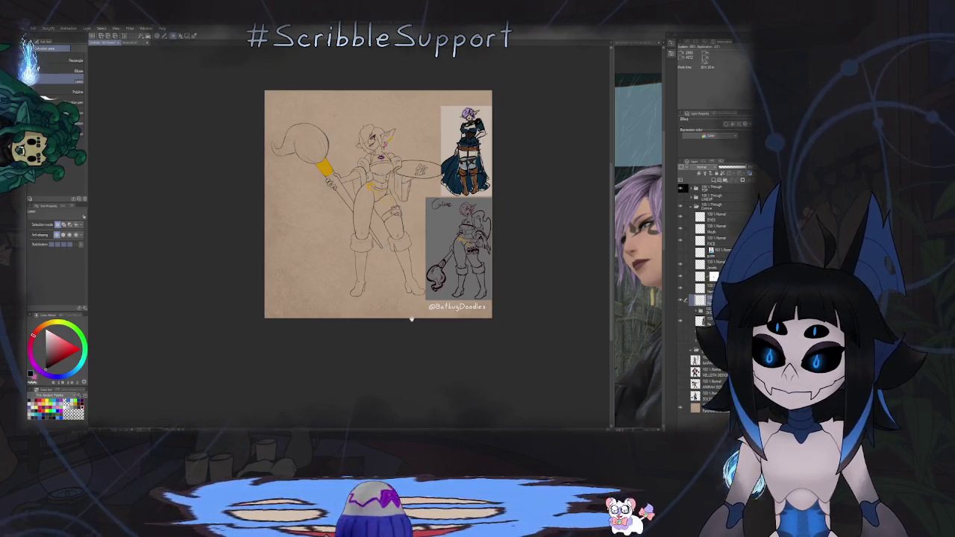
pyautogui.scroll(2, 410, 321)
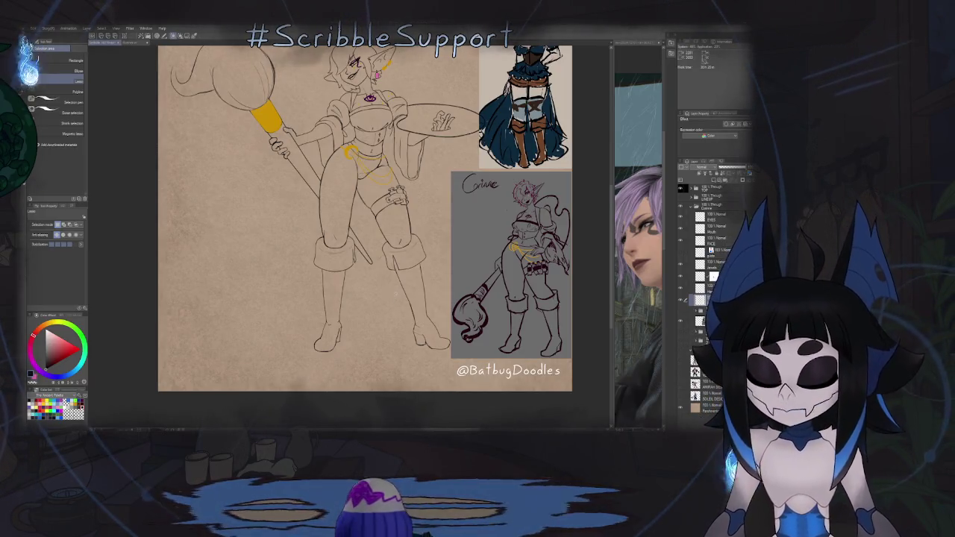
# Step: Rotate the view and redraw the cuff notch's diagonal line darker with the pencil
pyautogui.press('p')
pyautogui.scroll(5, 366, 254)
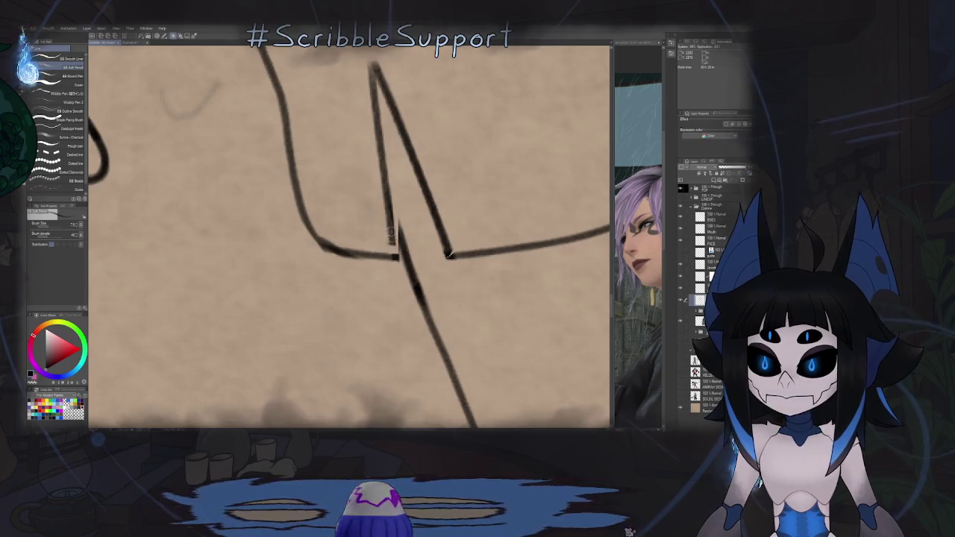
pyautogui.moveTo(448, 254); pyautogui.dragTo(436, 290)
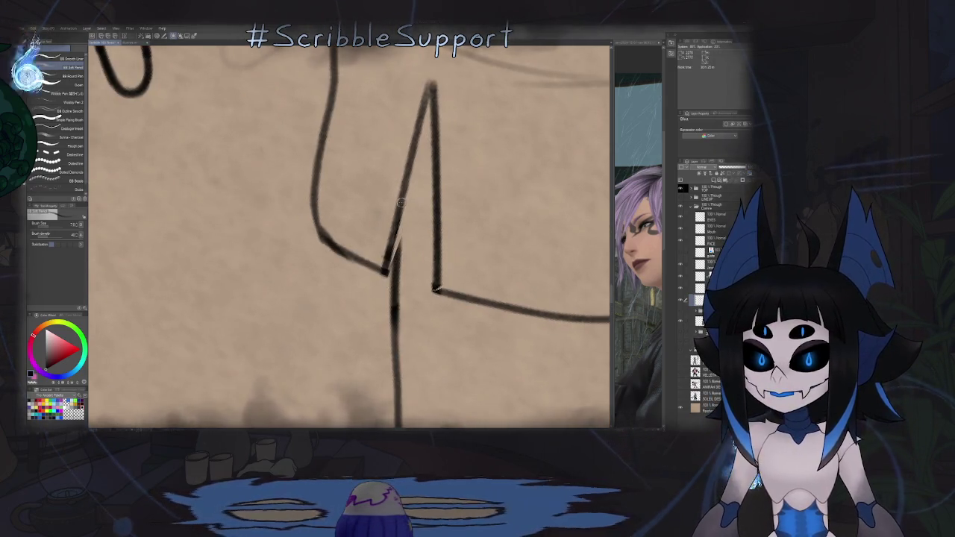
pyautogui.moveTo(401, 202); pyautogui.dragTo(389, 268)
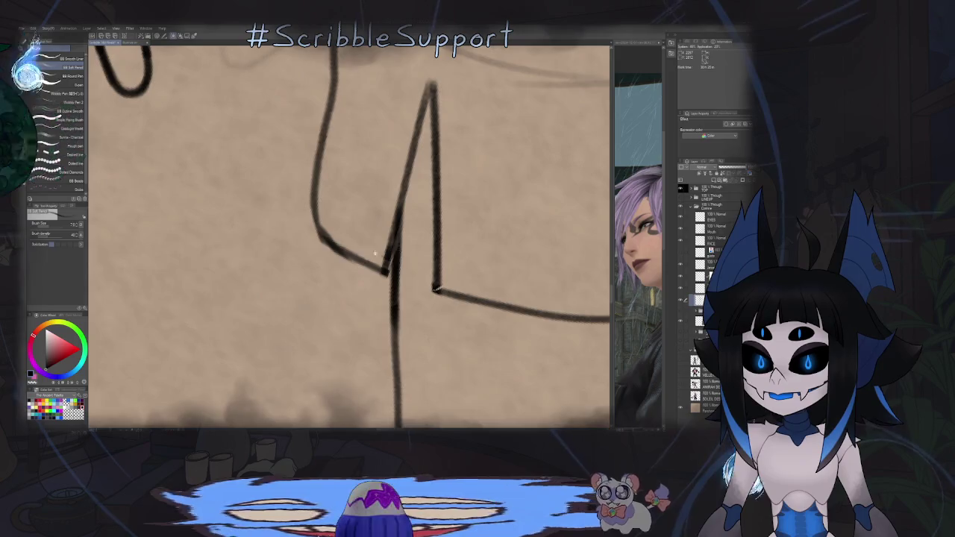
pyautogui.scroll(-5, 376, 252)
pyautogui.scroll(-2, 390, 269)
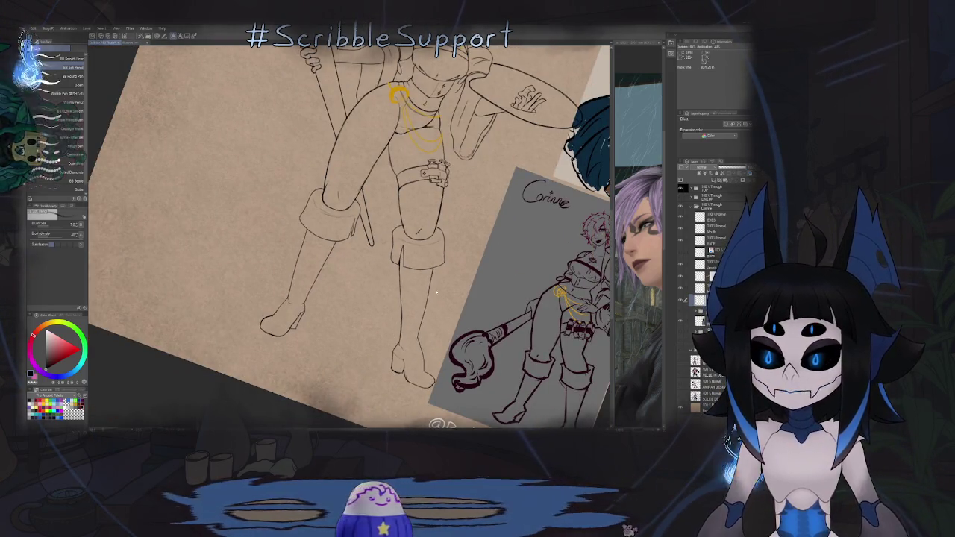
# Step: Mirror the canvas to check the notch, recentre the figure, then flip back
pyautogui.press('h')
pyautogui.scroll(2, 329, 252)
pyautogui.scroll(4, 329, 252)
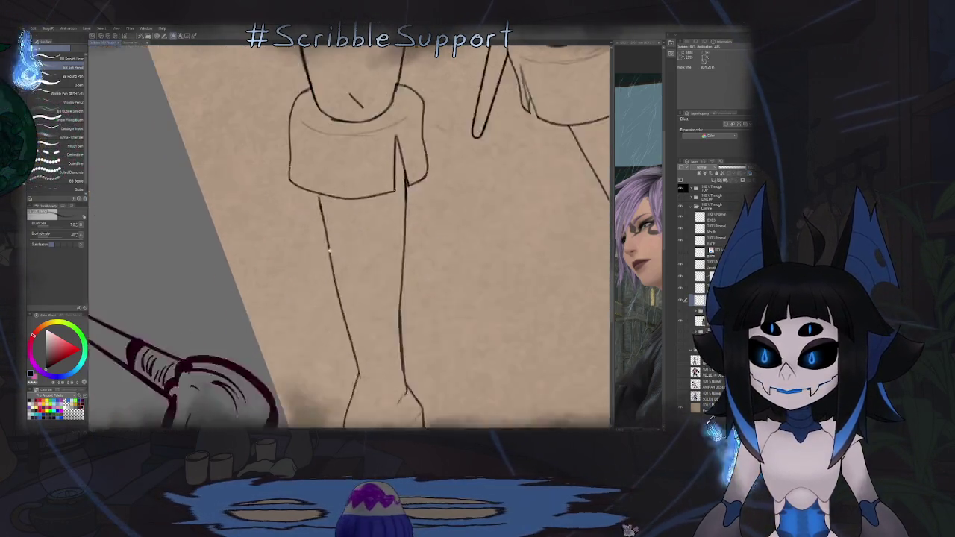
pyautogui.scroll(3, 329, 252)
pyautogui.scroll(2, 329, 253)
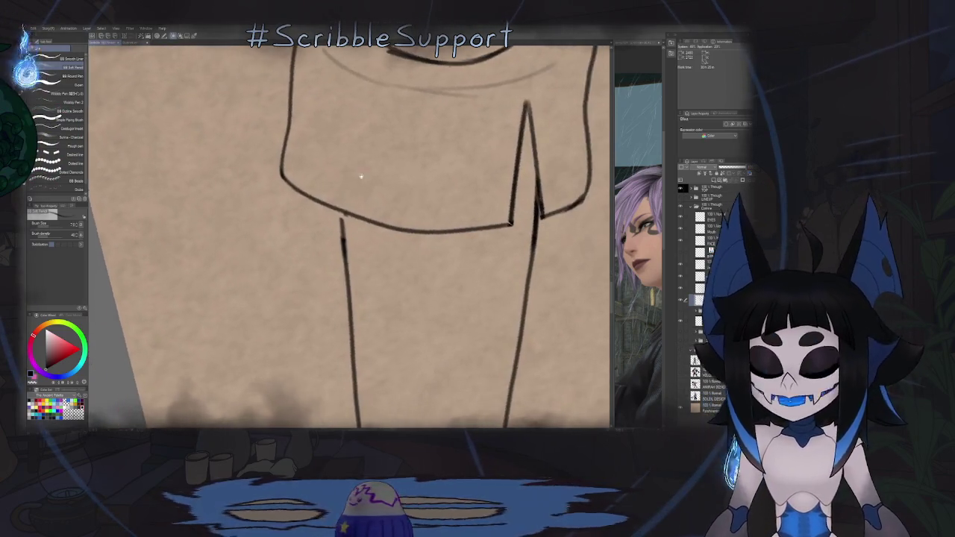
pyautogui.scroll(2, 342, 226)
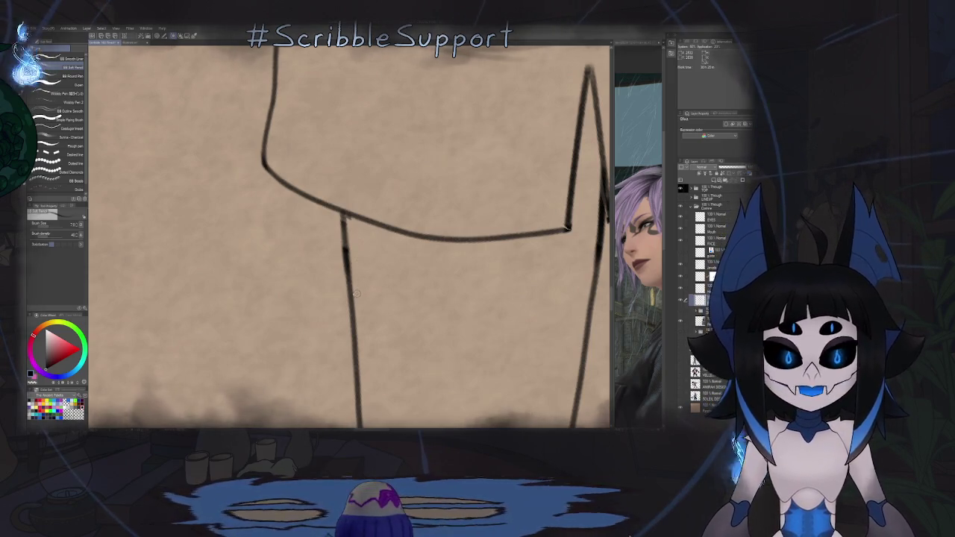
pyautogui.scroll(-3, 356, 293)
pyautogui.scroll(-4, 366, 295)
pyautogui.scroll(-1, 388, 299)
pyautogui.moveTo(386, 305)
pyautogui.mouseDown()
pyautogui.moveTo(385, 262)
pyautogui.moveTo(391, 272)
pyautogui.mouseUp()
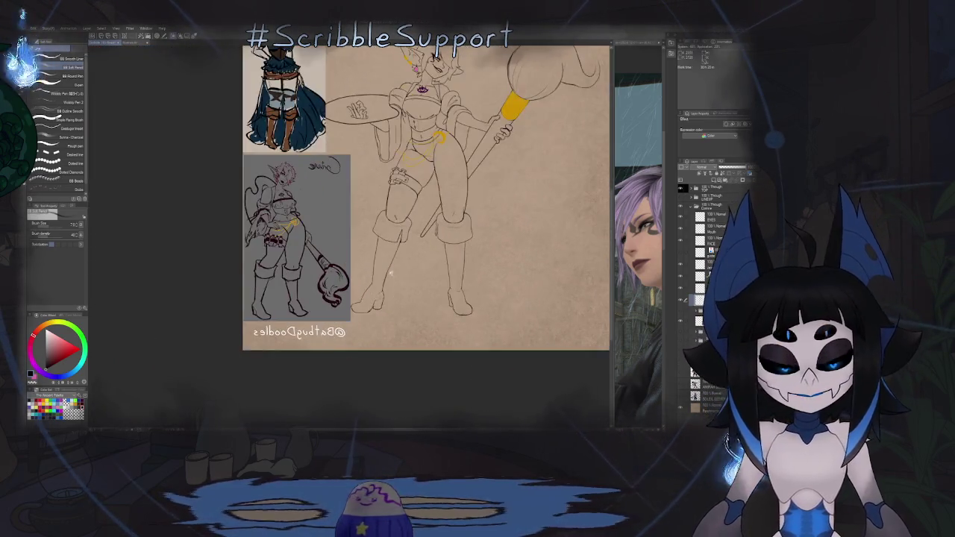
pyautogui.press('h')
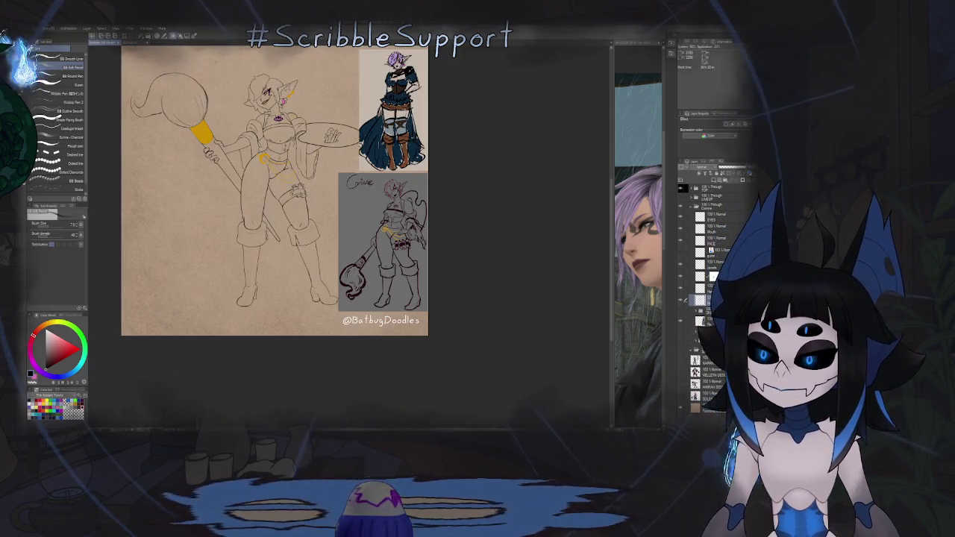
# Step: Erase the stray stroke on the boot cuff and return to the pencil
pyautogui.scroll(1, 288, 220)
pyautogui.scroll(2, 288, 220)
pyautogui.scroll(1, 288, 220)
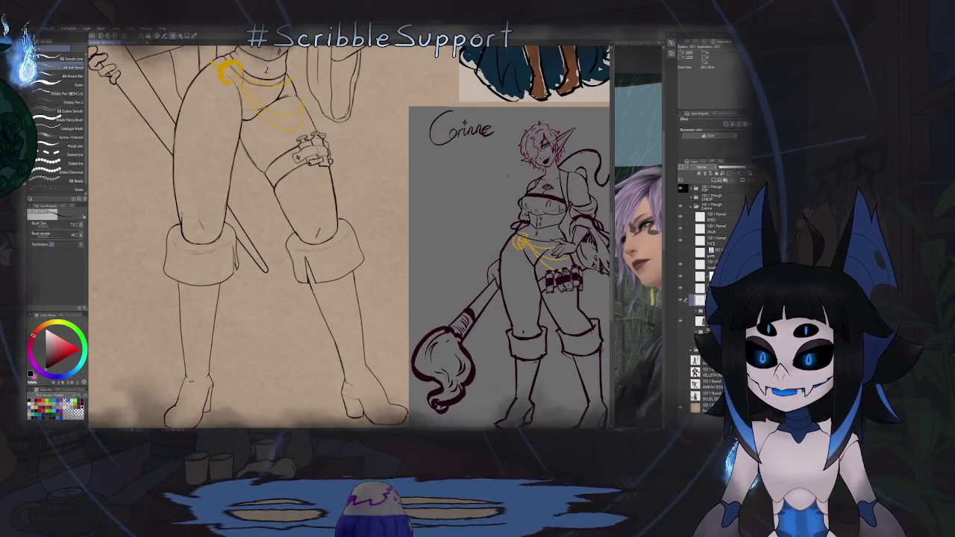
pyautogui.scroll(1, 351, 236)
pyautogui.scroll(1, 351, 236)
pyautogui.scroll(1, 351, 236)
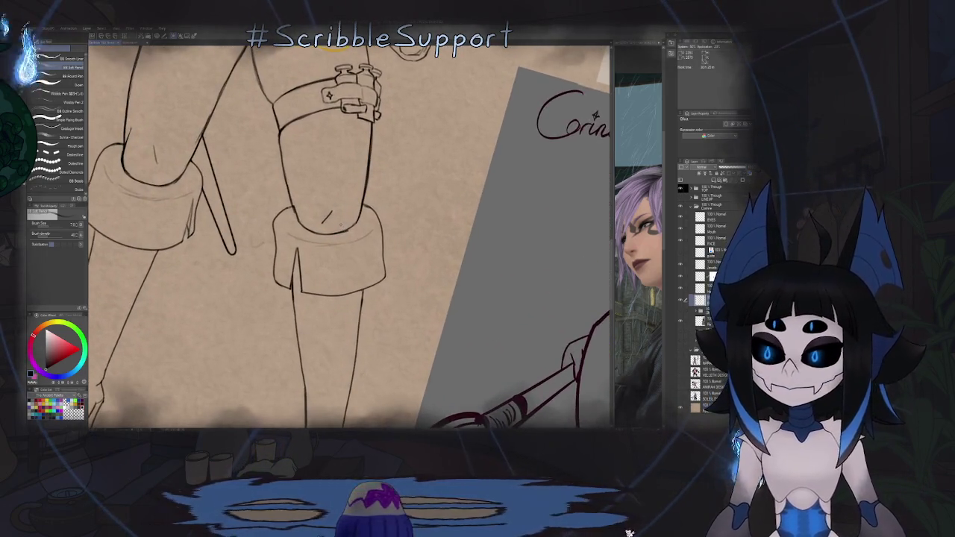
pyautogui.press('e')
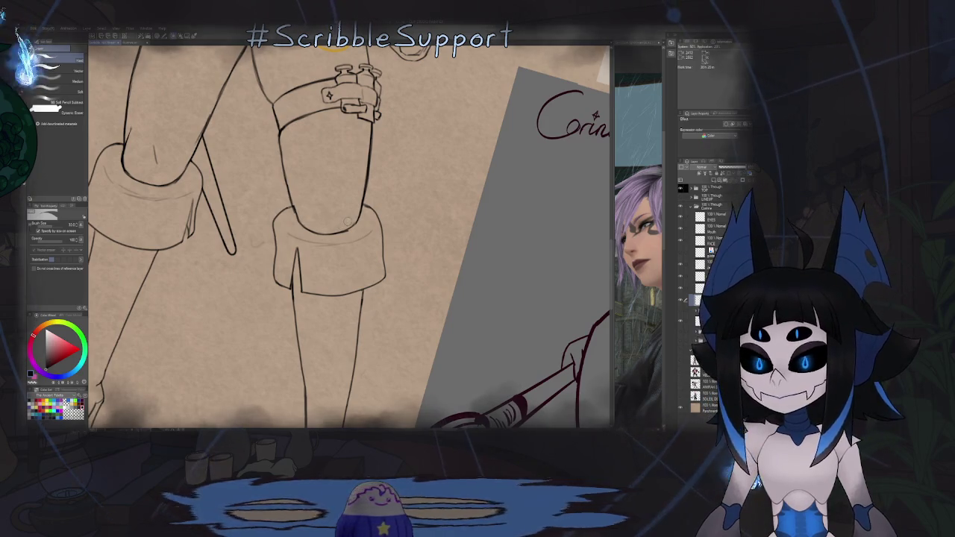
pyautogui.press('m')
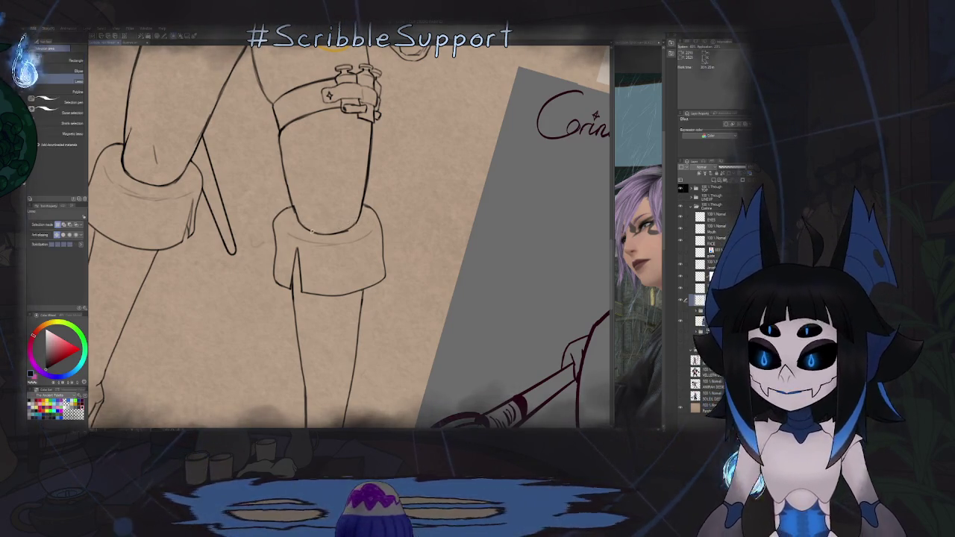
pyautogui.press('e')
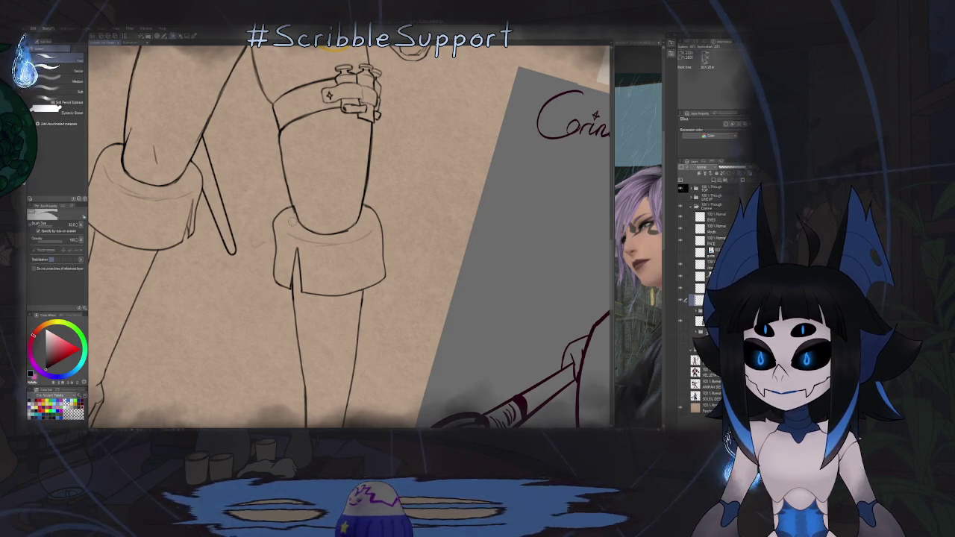
pyautogui.moveTo(347, 223)
pyautogui.mouseDown()
pyautogui.moveTo(314, 233)
pyautogui.moveTo(333, 198)
pyautogui.mouseUp()
pyautogui.press('p')
# Step: Select the faint cuff line and begin transforming it with Ctrl+T
pyautogui.scroll(3, 333, 198)
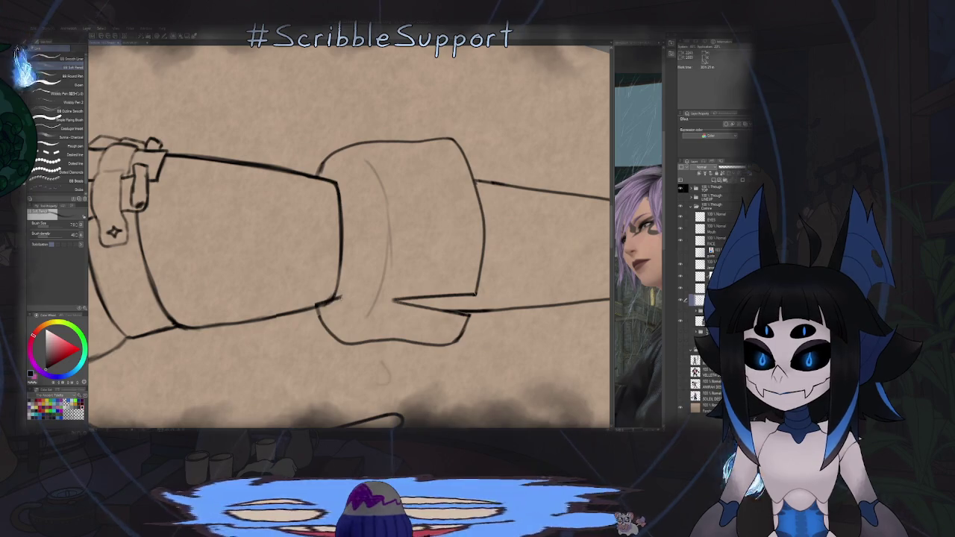
pyautogui.press('e')
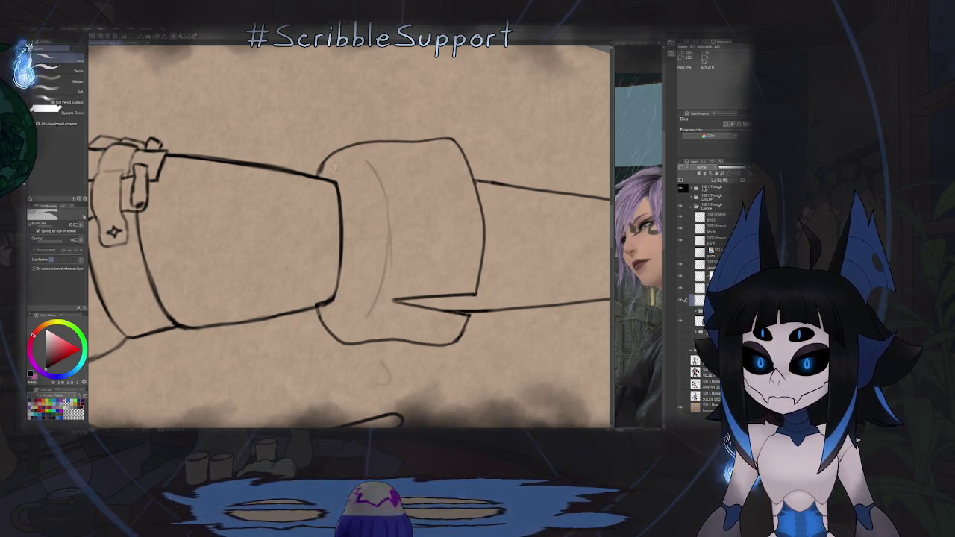
pyautogui.press('m')
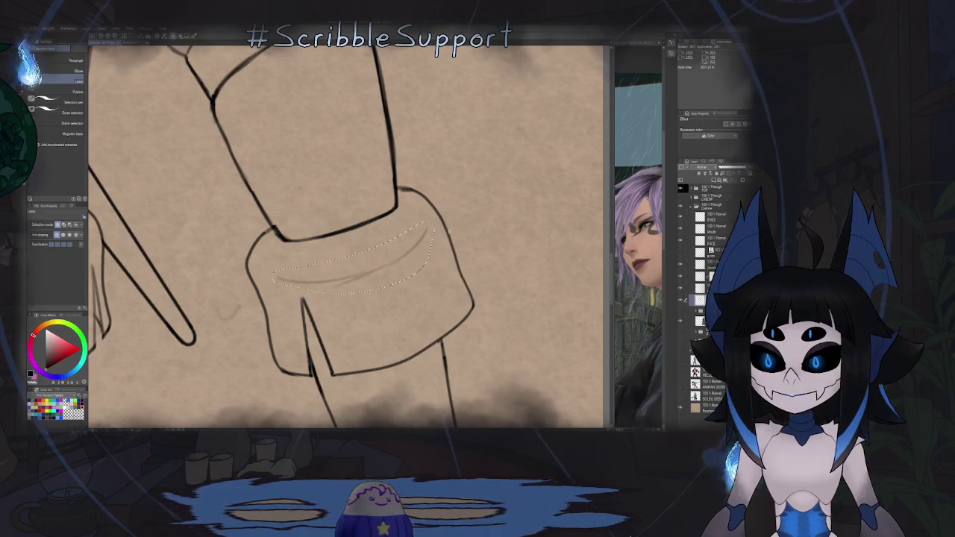
pyautogui.hotkey('ctrl', 't')
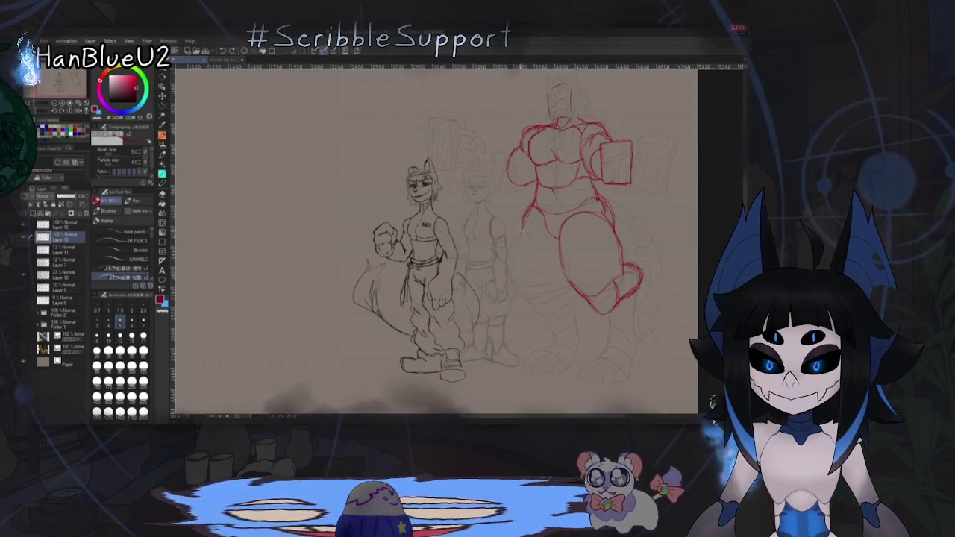
# Step: Add red strokes along the figure's left thigh and leg bottom, then check the mirrored view
pyautogui.moveTo(533, 199); pyautogui.dragTo(522, 291)
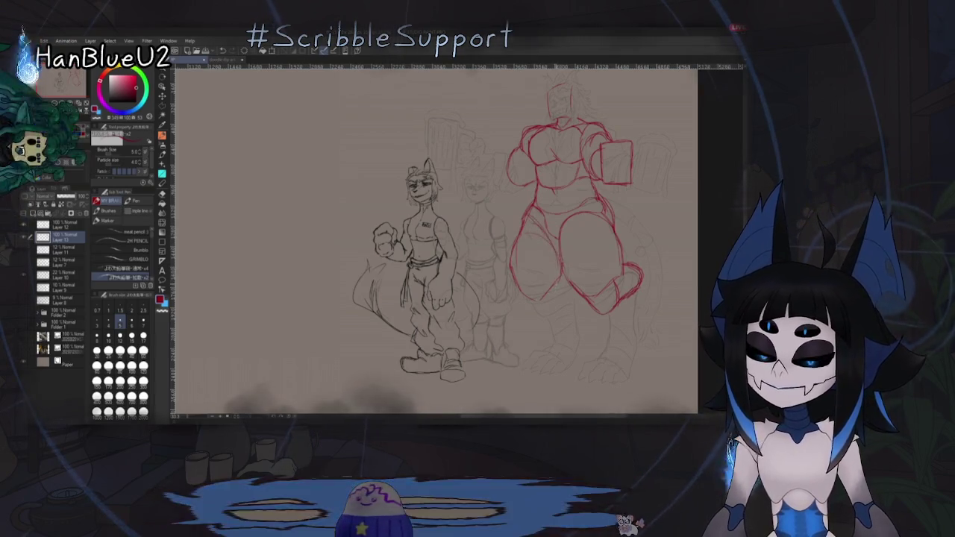
pyautogui.moveTo(526, 291); pyautogui.dragTo(568, 302)
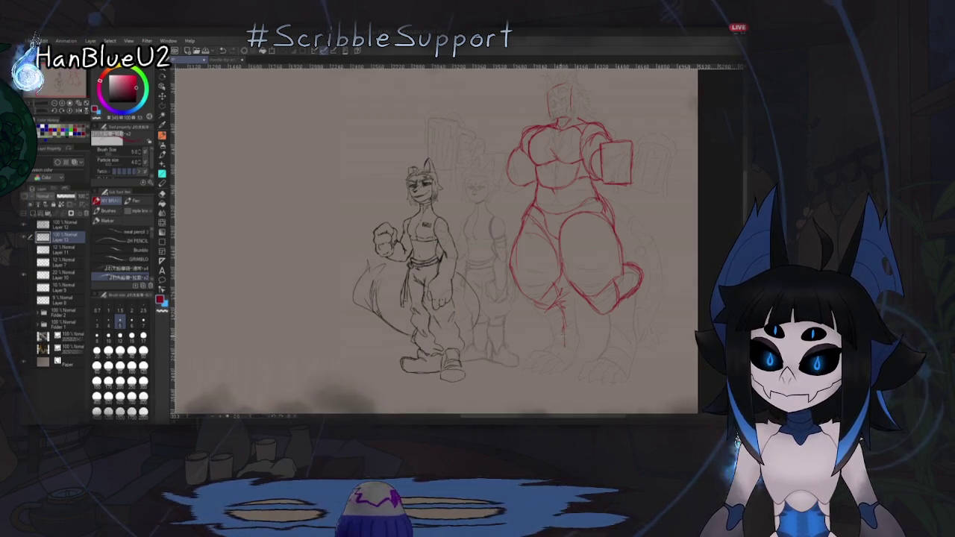
pyautogui.press('h')
pyautogui.press('h')
pyautogui.scroll(-1, 635, 335)
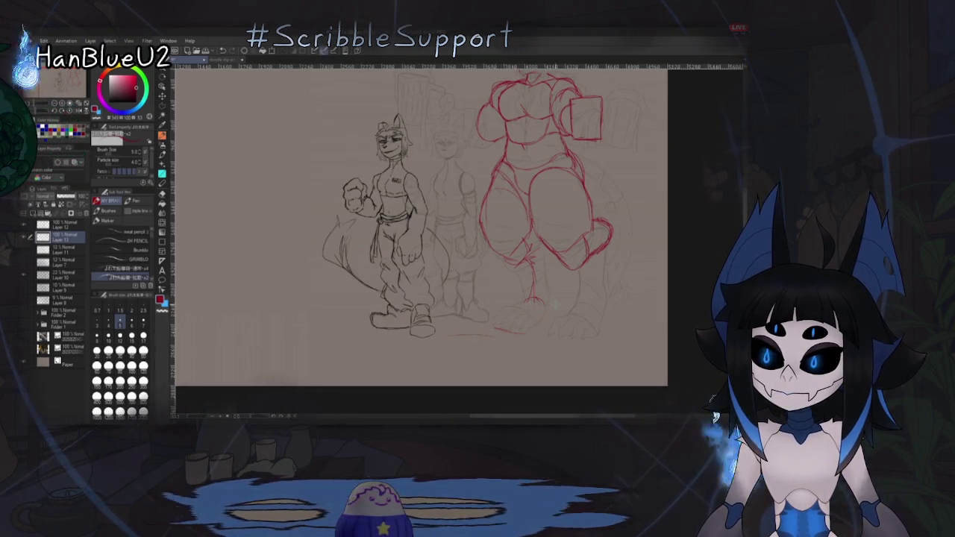
pyautogui.moveTo(418, 224); pyautogui.dragTo(399, 212)
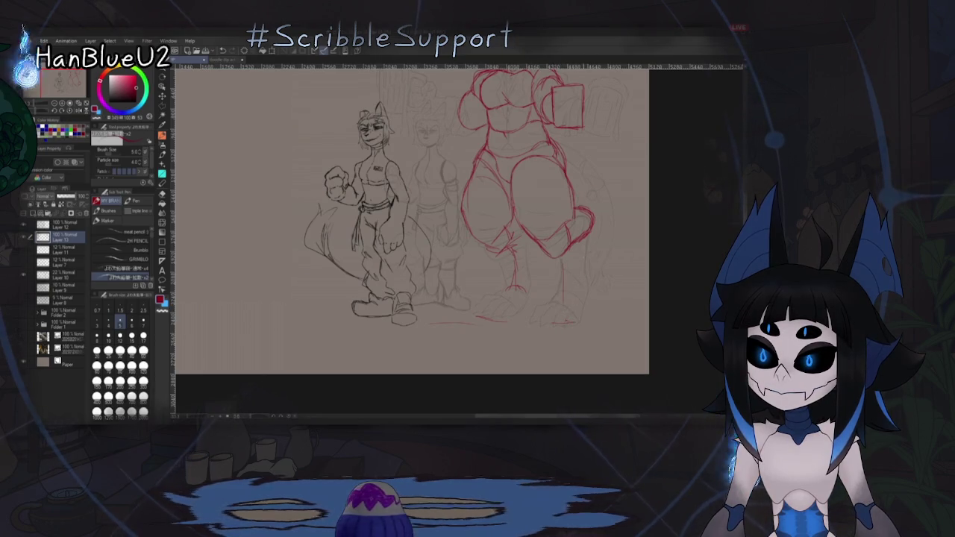
pyautogui.scroll(3, 411, 224)
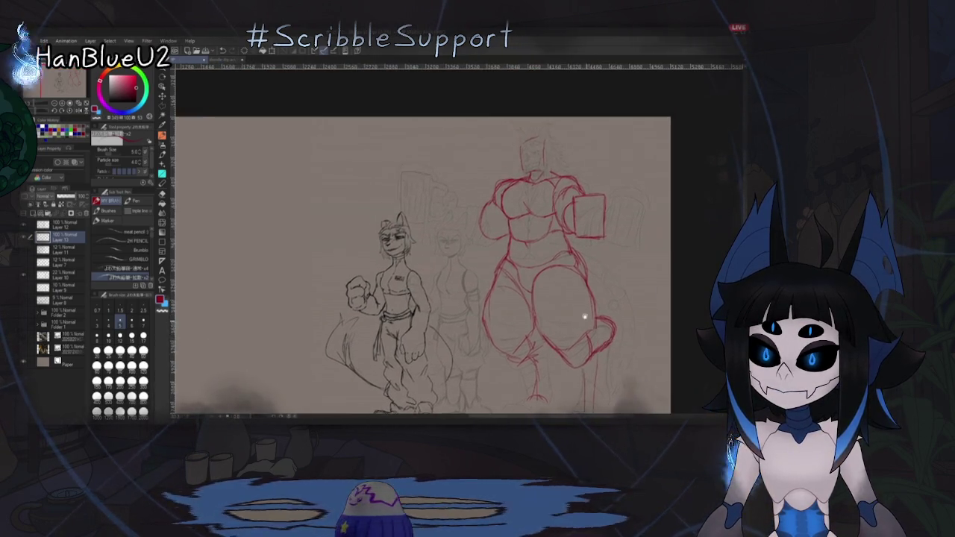
# Step: Draw a handle on the small red mug and an arm reaching toward it
pyautogui.press('h')
pyautogui.press('h')
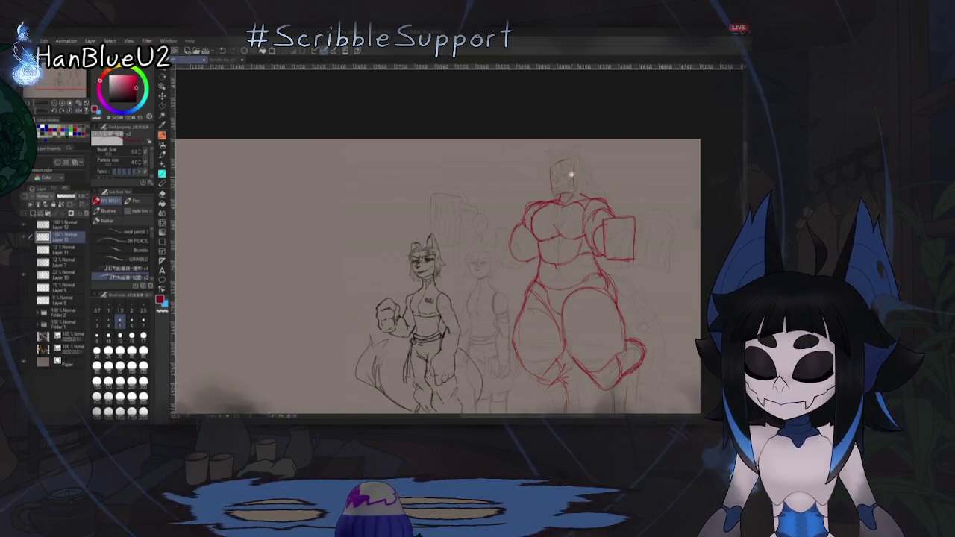
pyautogui.scroll(1, 455, 215)
pyautogui.scroll(1, 455, 215)
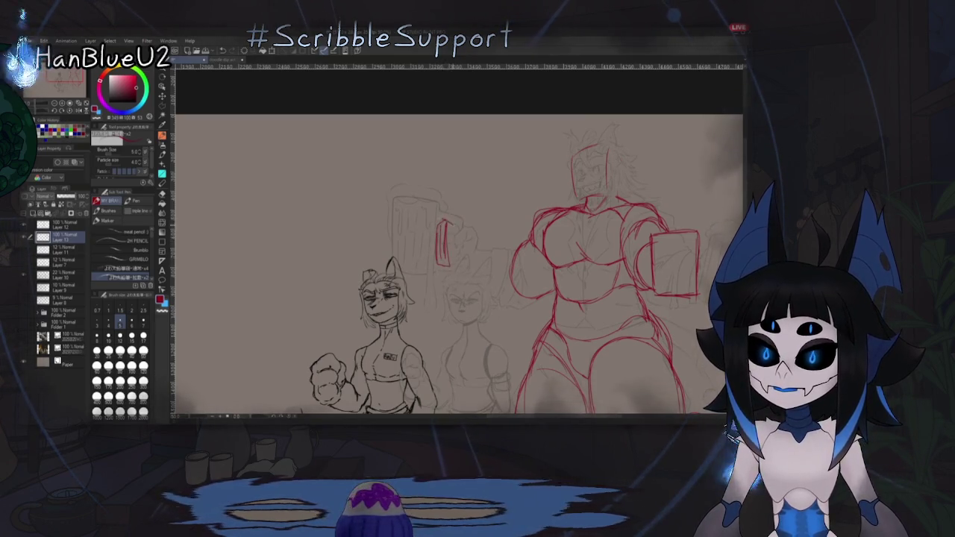
pyautogui.moveTo(459, 228); pyautogui.dragTo(459, 246)
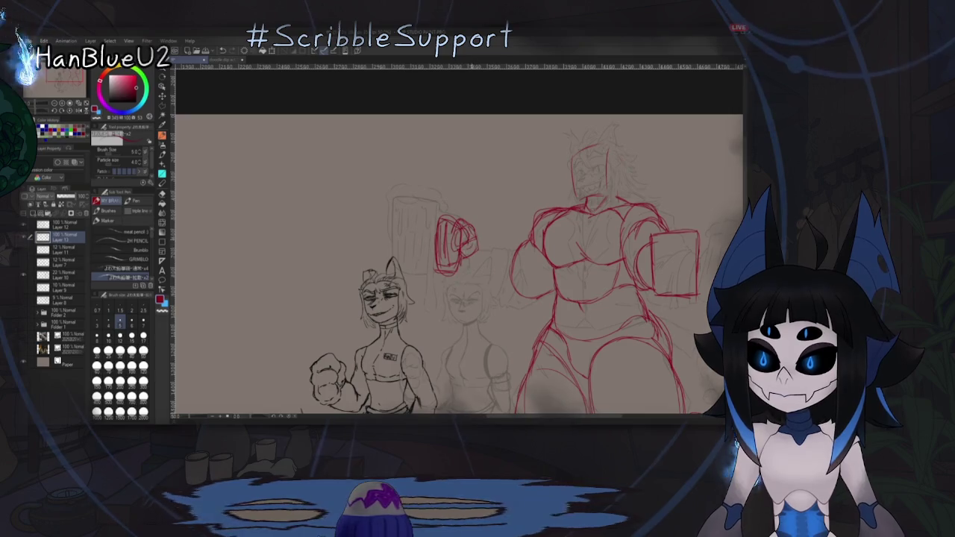
pyautogui.moveTo(457, 285); pyautogui.dragTo(535, 306)
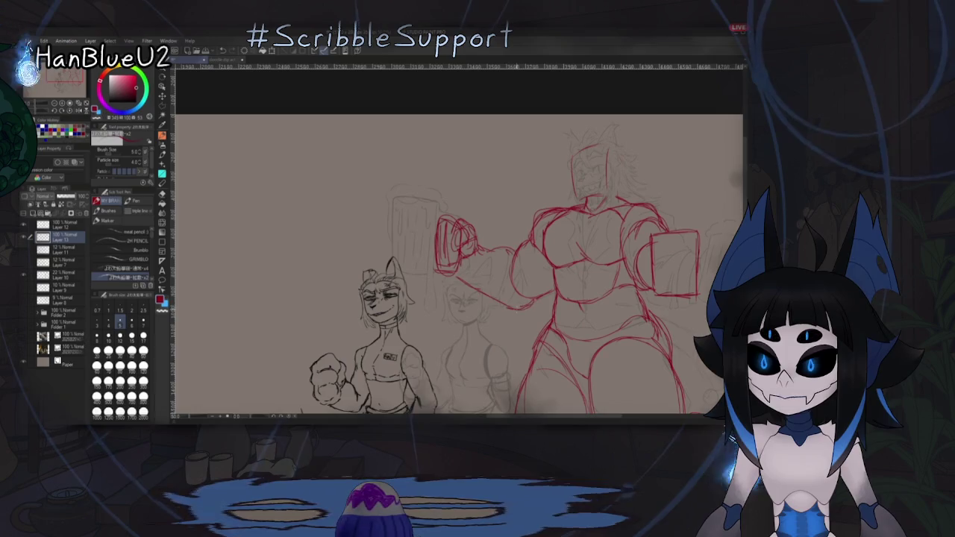
# Step: Fade the red sketch layer to 0% opacity
pyautogui.press('h')
pyautogui.press('h')
pyautogui.scroll(-3, 629, 193)
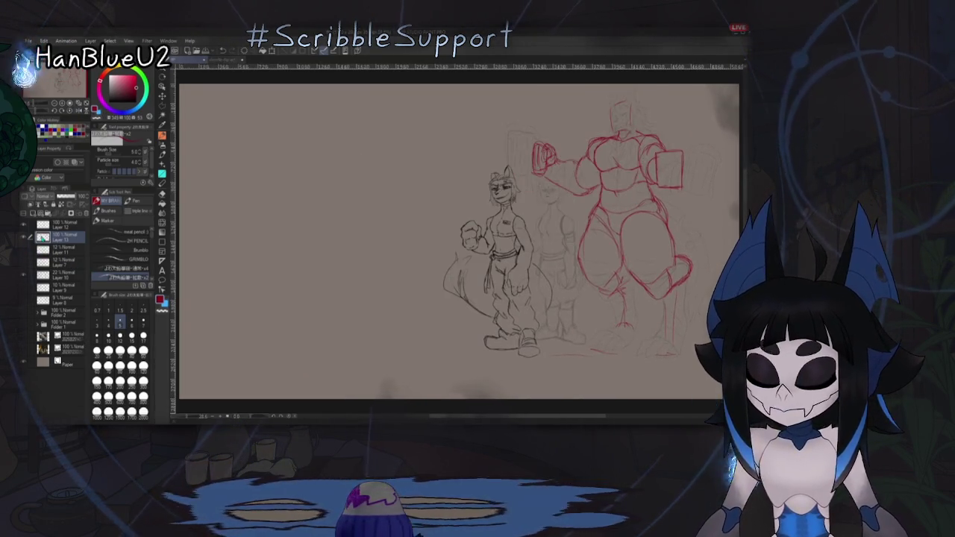
pyautogui.moveTo(75, 196); pyautogui.dragTo(37, 196)
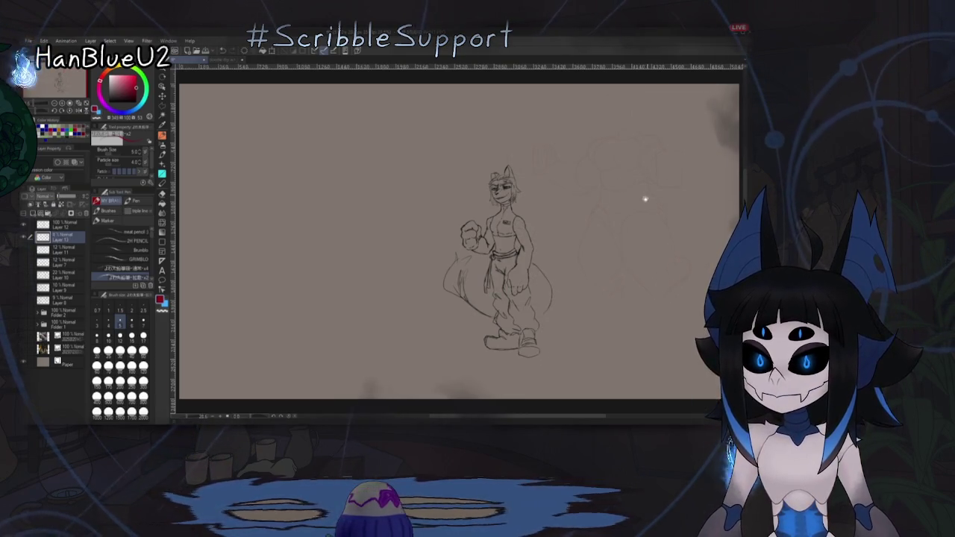
pyautogui.scroll(5, 492, 288)
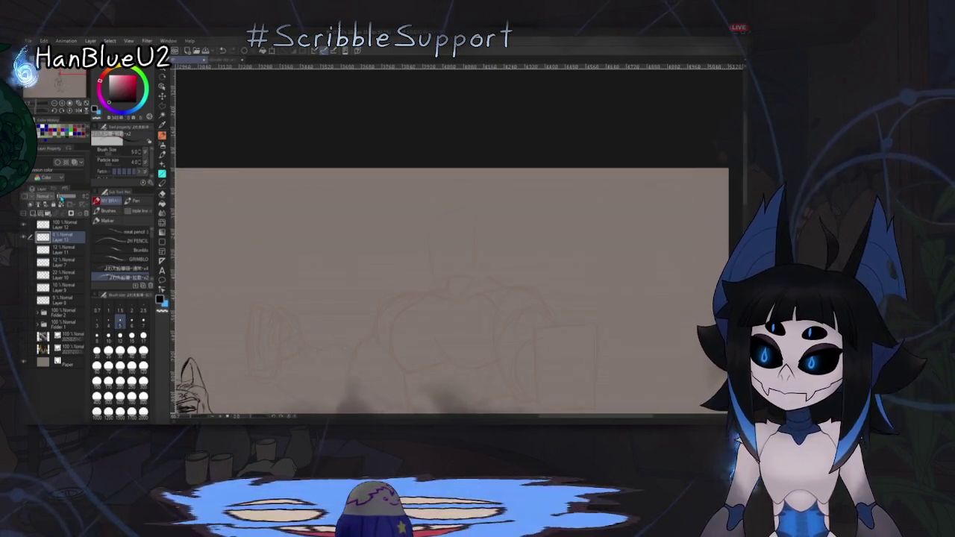
# Step: Add a new layer and lay down the first dark face strokes
pyautogui.scroll(2, 252, 295)
pyautogui.hotkey('ctrl', 'z')
pyautogui.hotkey('ctrl', 'shift', 'n')
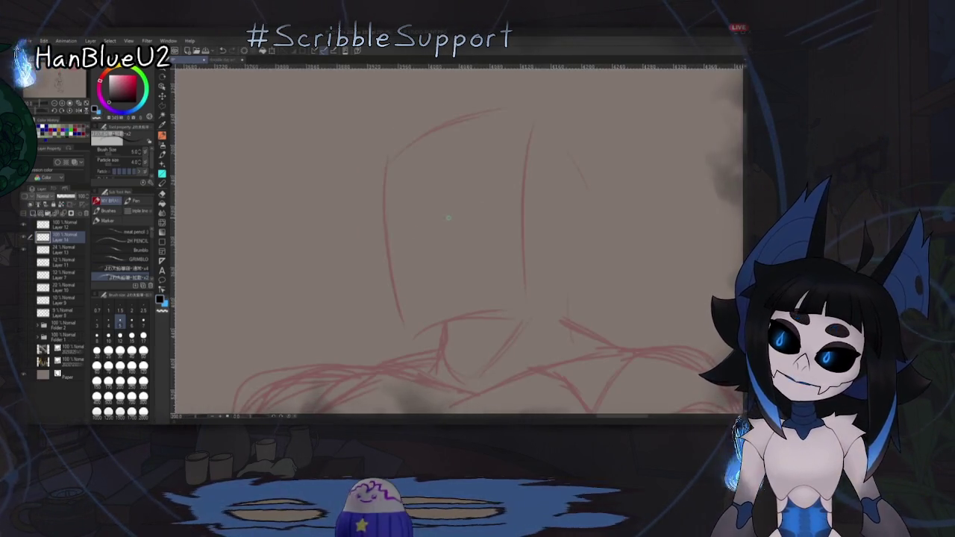
pyautogui.moveTo(389, 228)
pyautogui.mouseDown()
pyautogui.moveTo(396, 211)
pyautogui.moveTo(407, 217)
pyautogui.mouseUp()
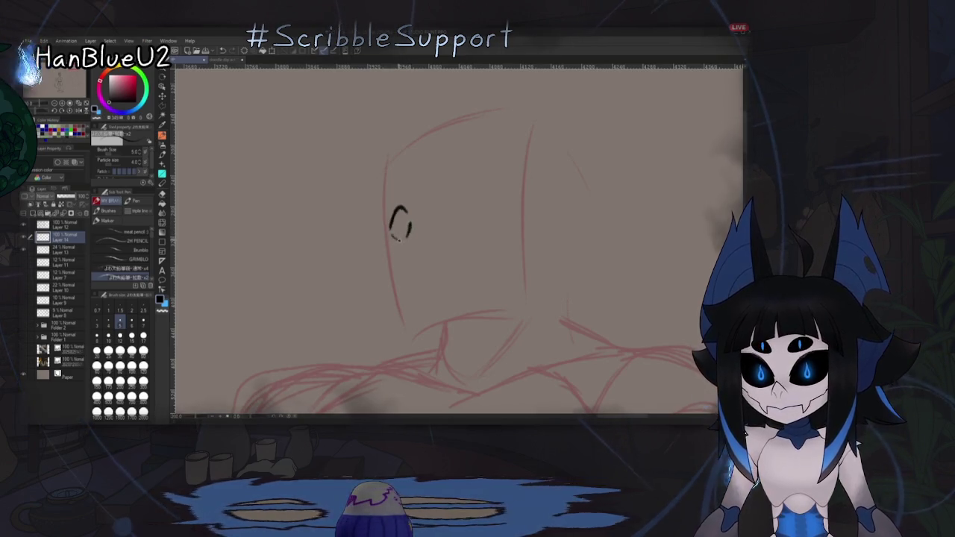
pyautogui.moveTo(409, 222); pyautogui.dragTo(408, 228)
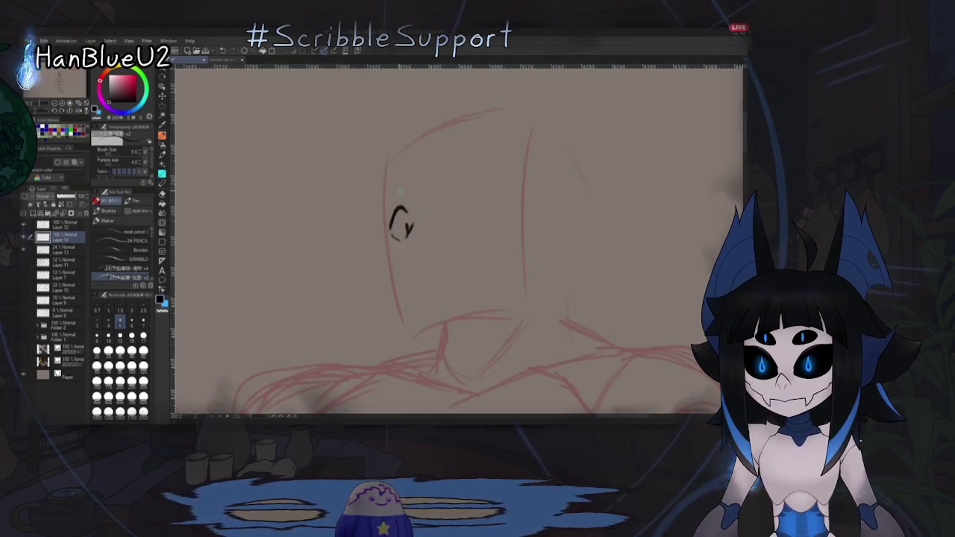
pyautogui.moveTo(402, 187); pyautogui.dragTo(404, 203)
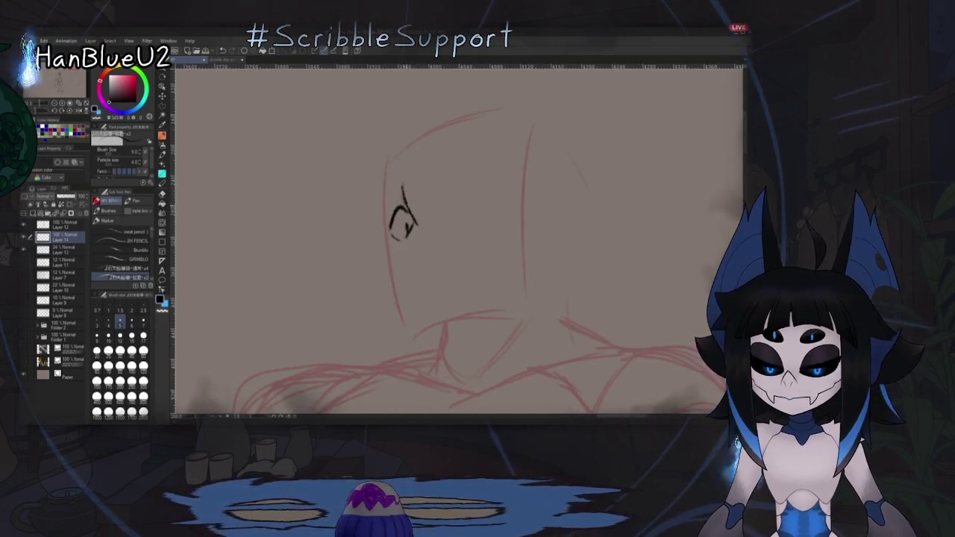
# Step: Draw the snout with its tip, the eye's pupil and a brow
pyautogui.moveTo(394, 257); pyautogui.dragTo(427, 222)
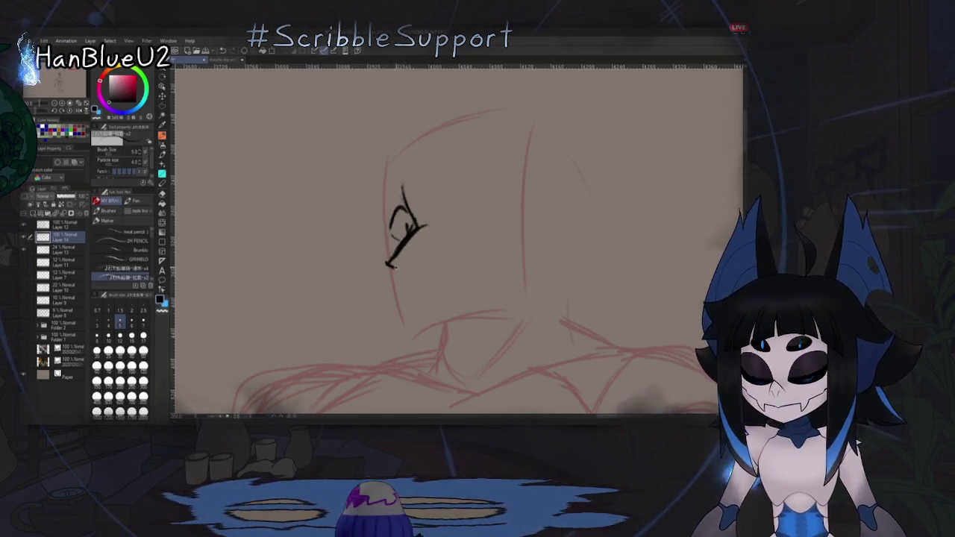
pyautogui.moveTo(395, 261); pyautogui.dragTo(385, 266)
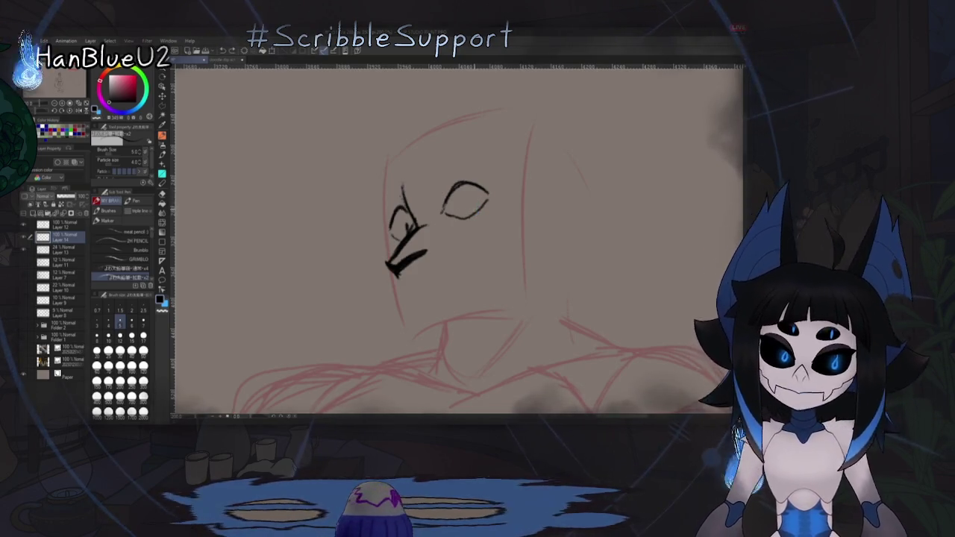
pyautogui.moveTo(473, 211); pyautogui.dragTo(484, 207)
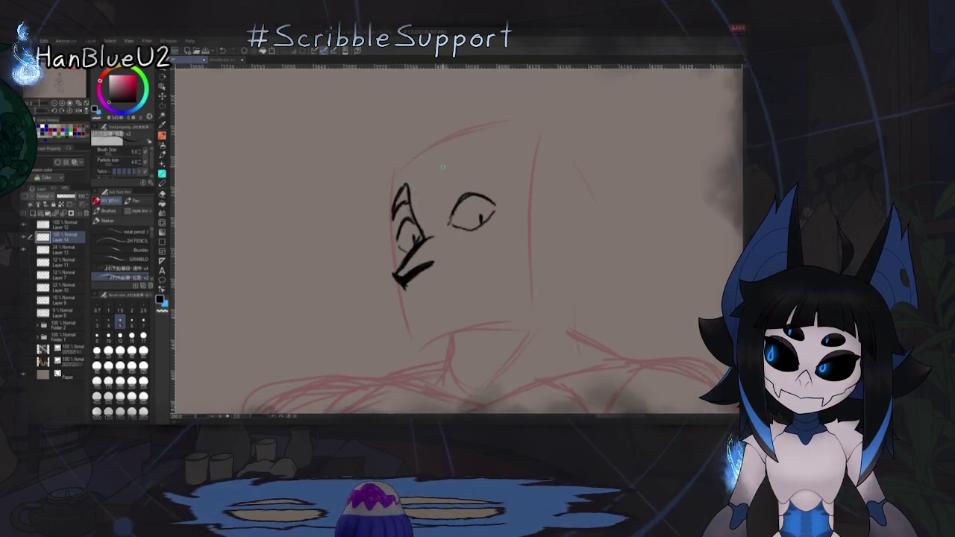
pyautogui.moveTo(442, 171); pyautogui.dragTo(499, 183)
pyautogui.moveTo(440, 158); pyautogui.dragTo(468, 169)
# Step: Undo the extra brow, redraw it as a curve, and add the jaw line
pyautogui.press('h')
pyautogui.press('h')
pyautogui.hotkey('ctrl', 'z')
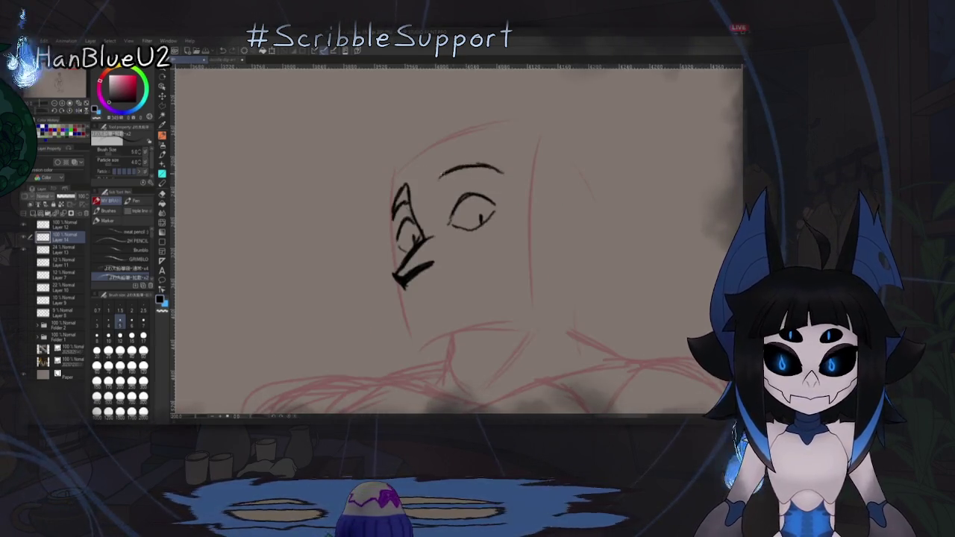
pyautogui.moveTo(435, 179); pyautogui.dragTo(481, 163)
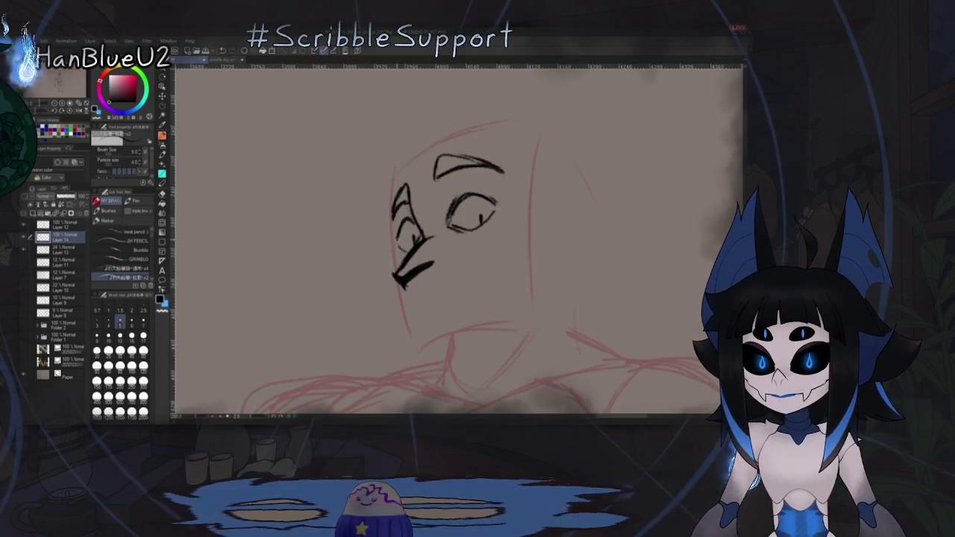
pyautogui.moveTo(451, 265); pyautogui.dragTo(471, 283)
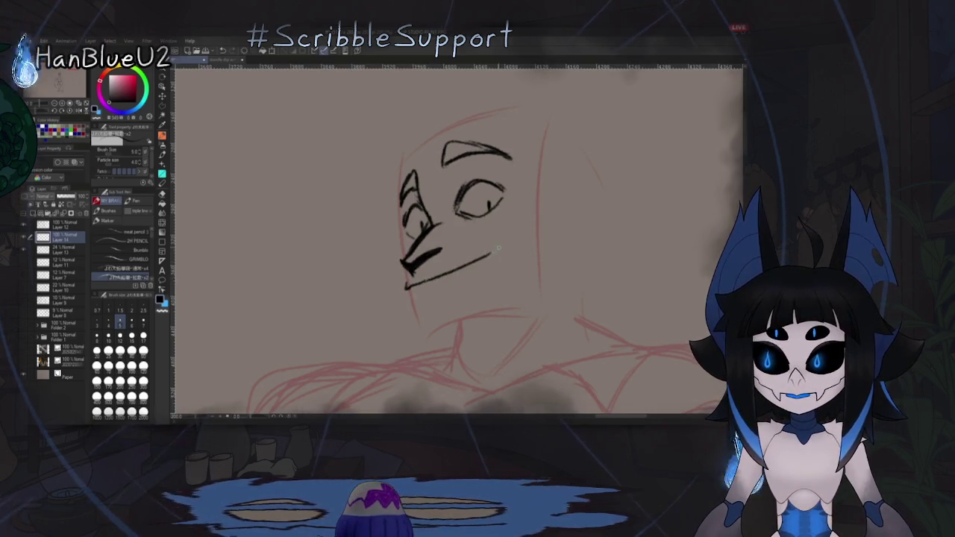
pyautogui.moveTo(409, 291); pyautogui.dragTo(418, 317)
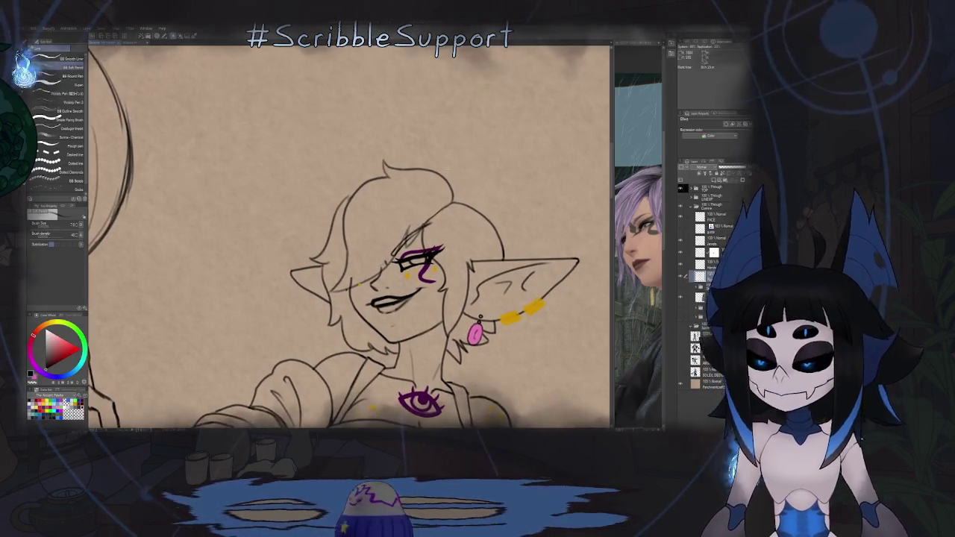
# Step: Zoom and pan across the elf painter's face
pyautogui.scroll(3, 366, 163)
pyautogui.scroll(3, 365, 163)
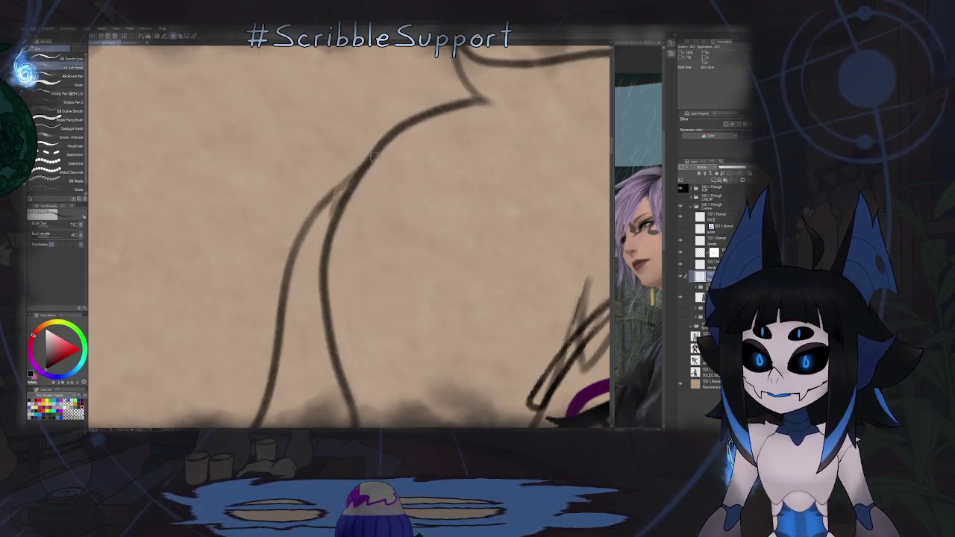
pyautogui.scroll(-5, 366, 163)
pyautogui.scroll(-2, 365, 163)
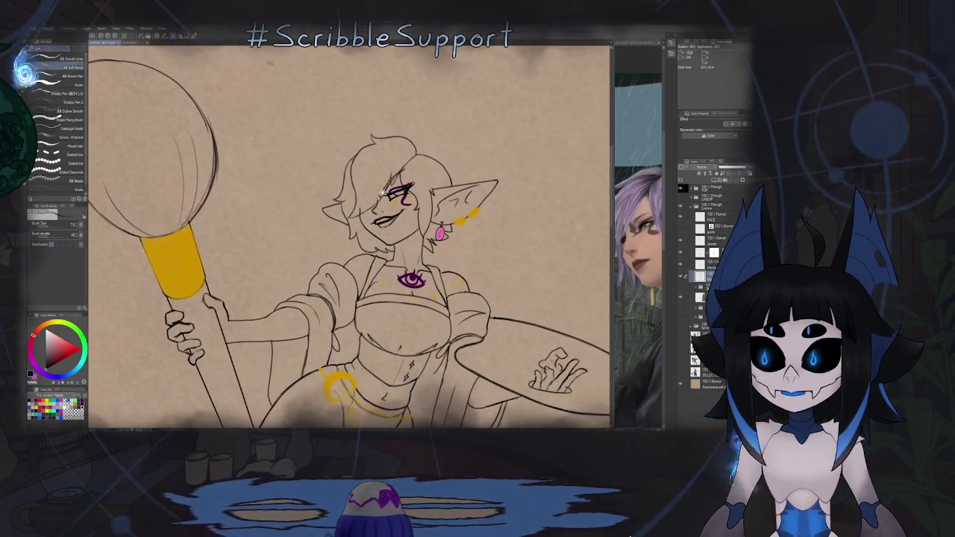
pyautogui.scroll(5, 417, 194)
pyautogui.press('e')
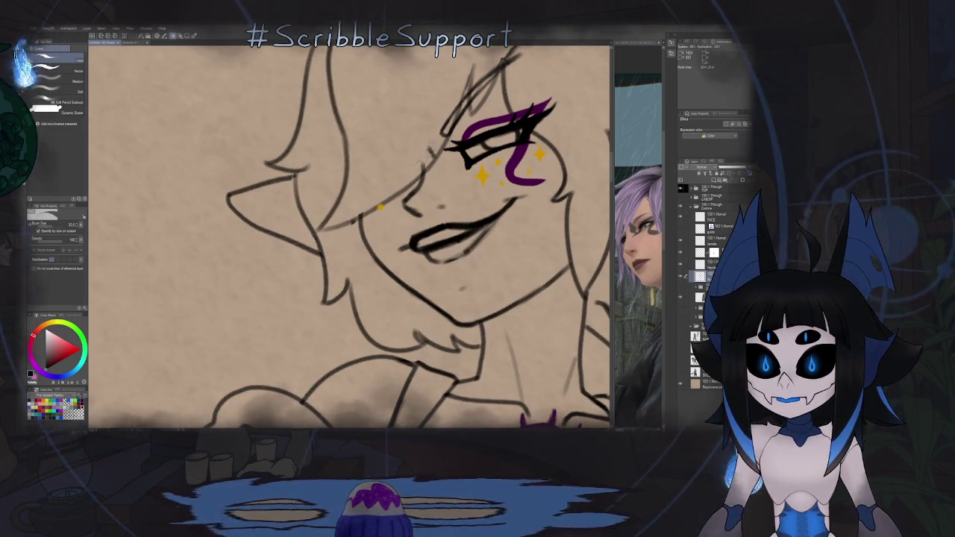
pyautogui.moveTo(418, 194); pyautogui.dragTo(377, 269)
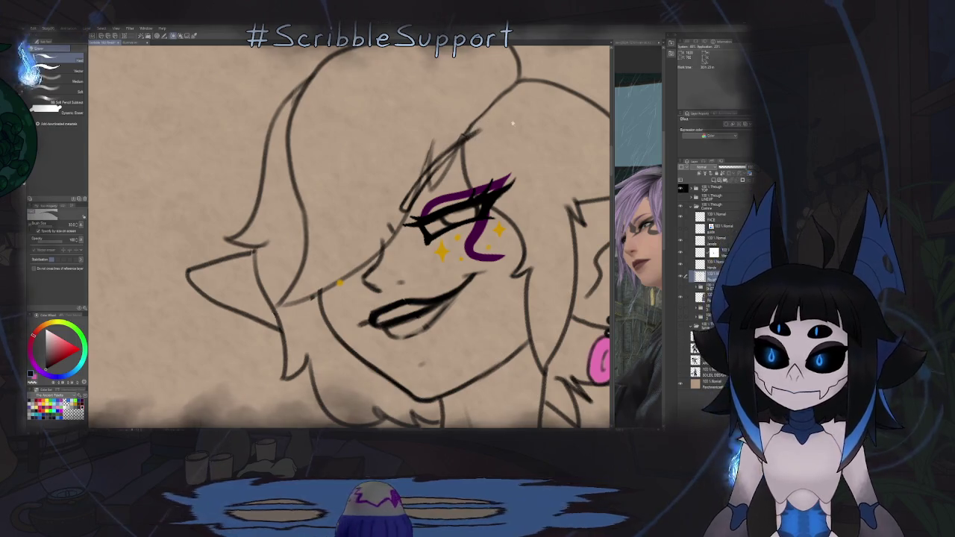
pyautogui.scroll(-5, 513, 122)
pyautogui.scroll(-2, 447, 142)
pyautogui.press('p')
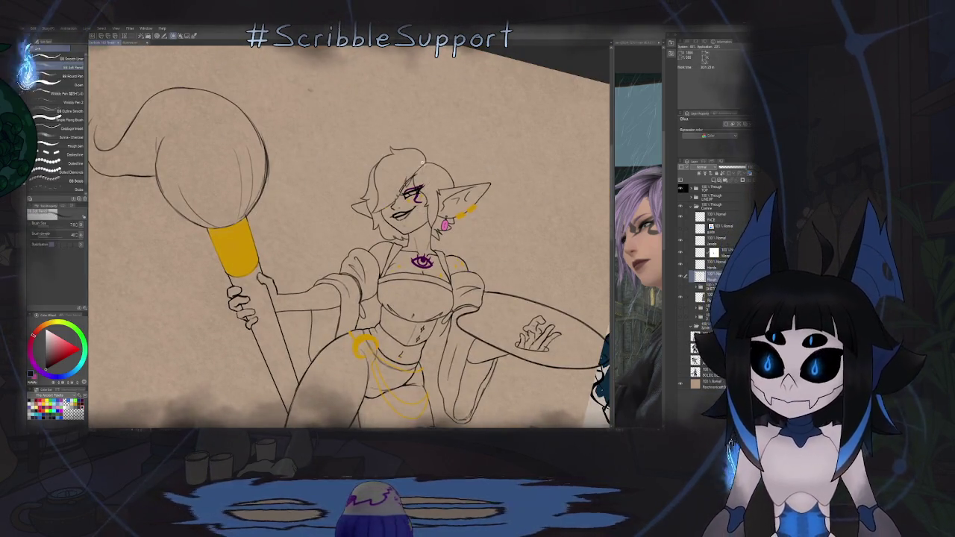
# Step: Unflip and straighten the canvas, zooming out until her whole figure and legs show
pyautogui.scroll(5, 418, 160)
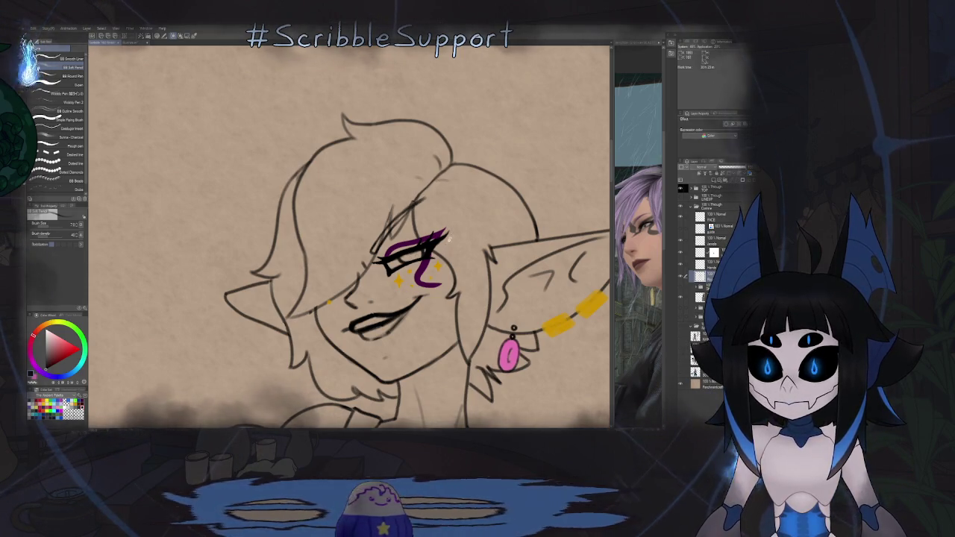
pyautogui.scroll(-5, 350, 238)
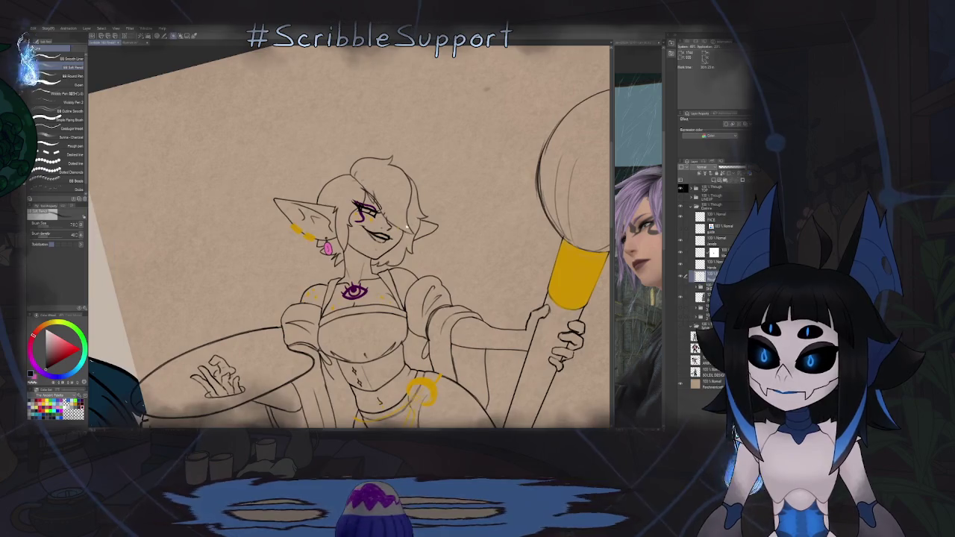
pyautogui.press('h')
pyautogui.scroll(-2, 403, 209)
pyautogui.scroll(-2, 395, 169)
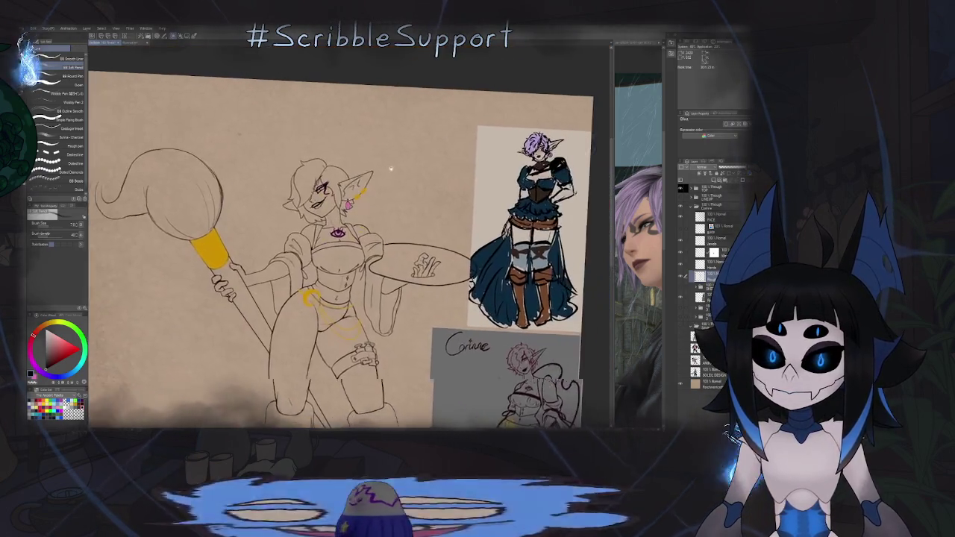
pyautogui.moveTo(395, 169); pyautogui.dragTo(394, 245)
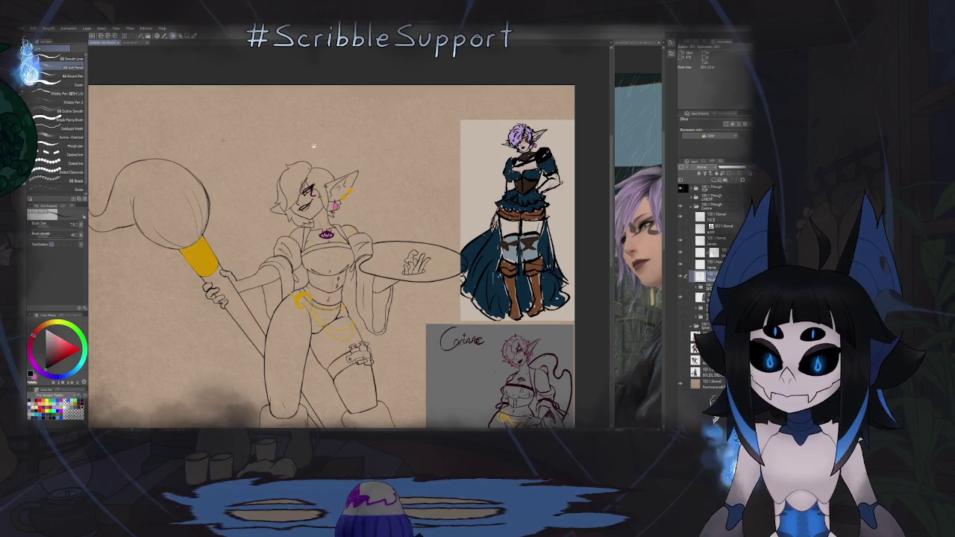
pyautogui.scroll(5, 312, 145)
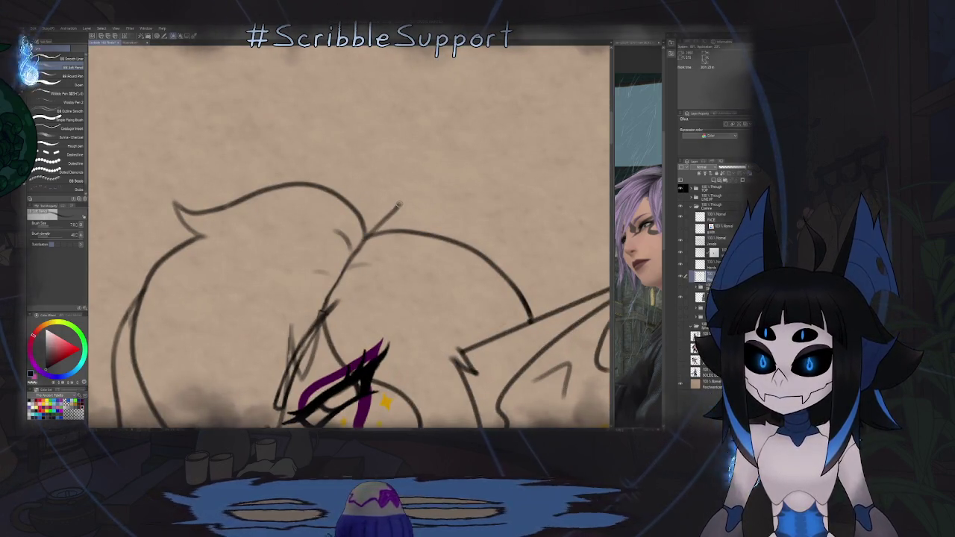
pyautogui.scroll(-5, 386, 251)
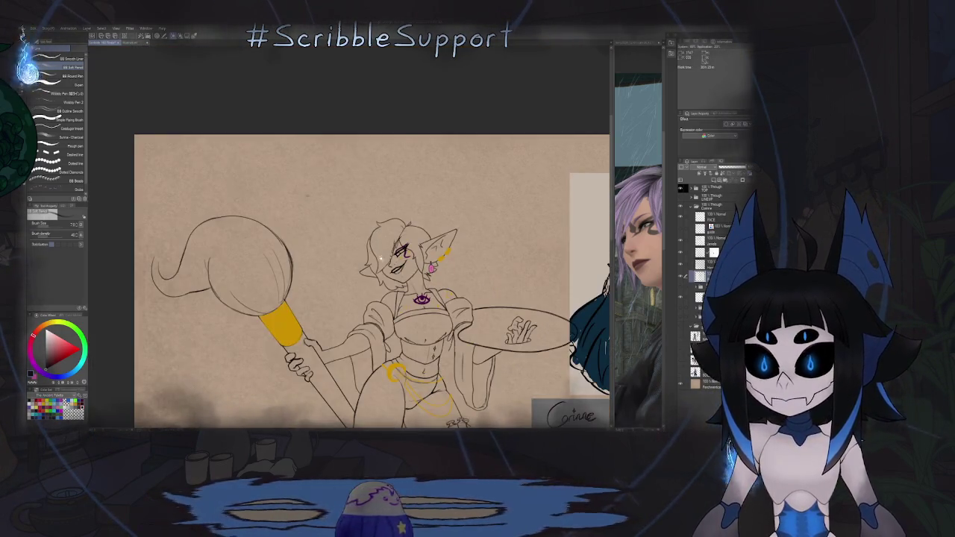
pyautogui.moveTo(386, 252); pyautogui.dragTo(378, 191)
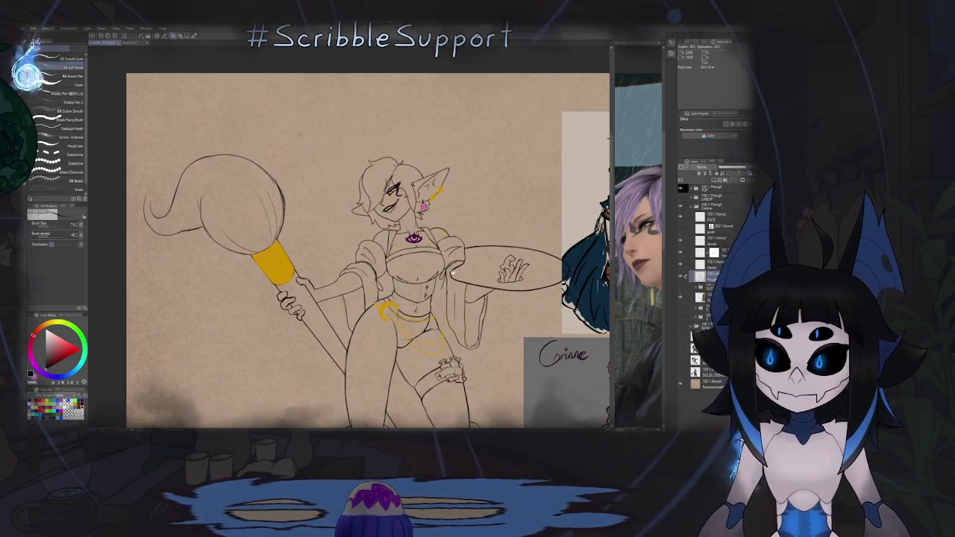
# Step: Group the top lineart layer into a folder named BUILDING and show the yellow flat colours
pyautogui.scroll(-2, 454, 275)
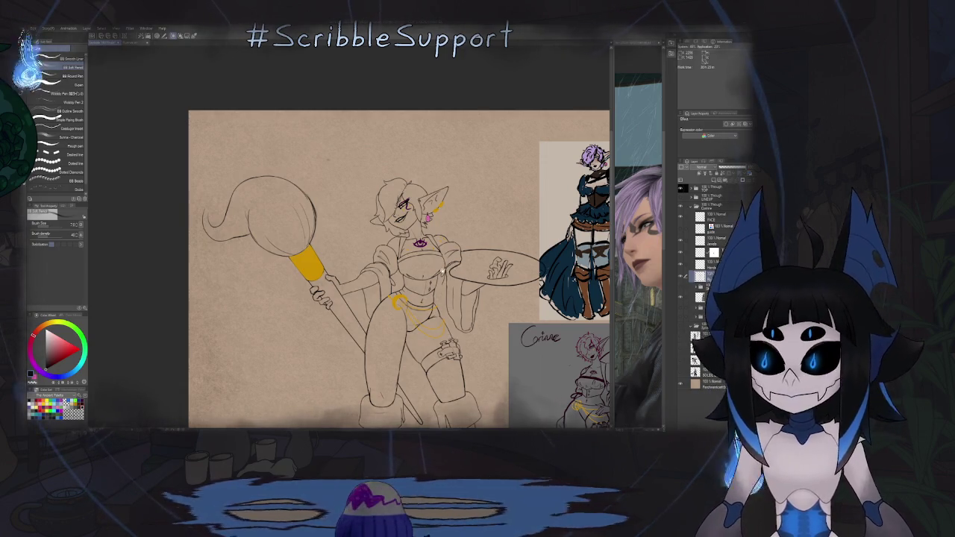
pyautogui.scroll(-2, 401, 269)
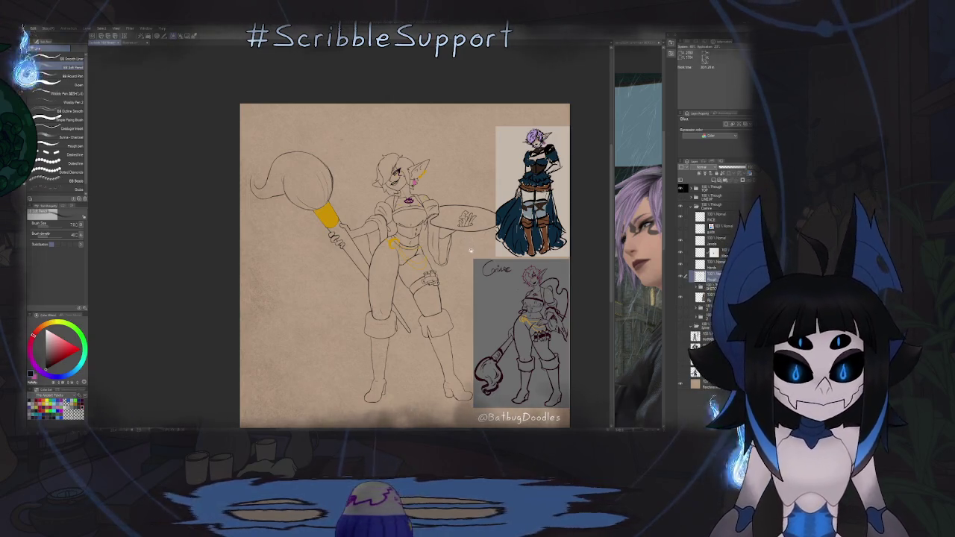
pyautogui.moveTo(464, 261); pyautogui.dragTo(459, 234)
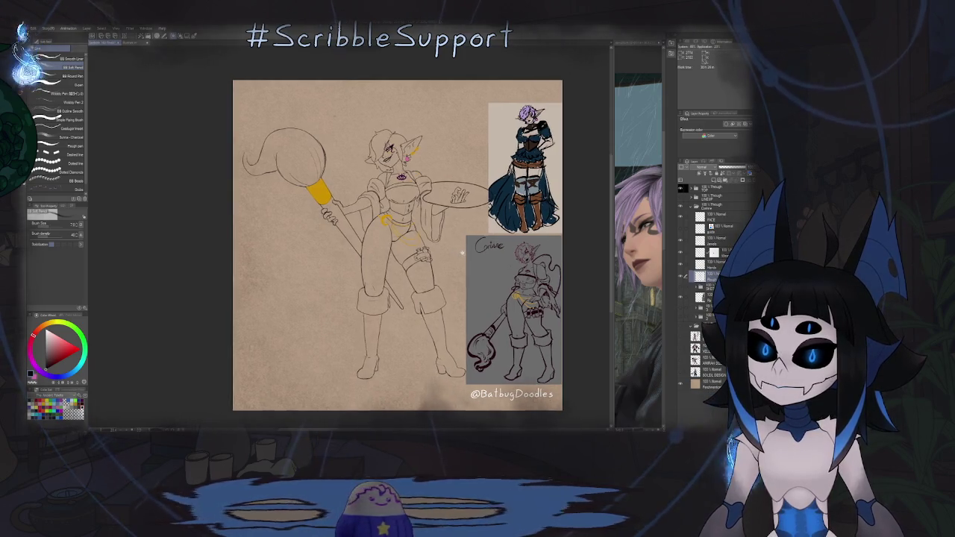
pyautogui.scroll(-1, 462, 255)
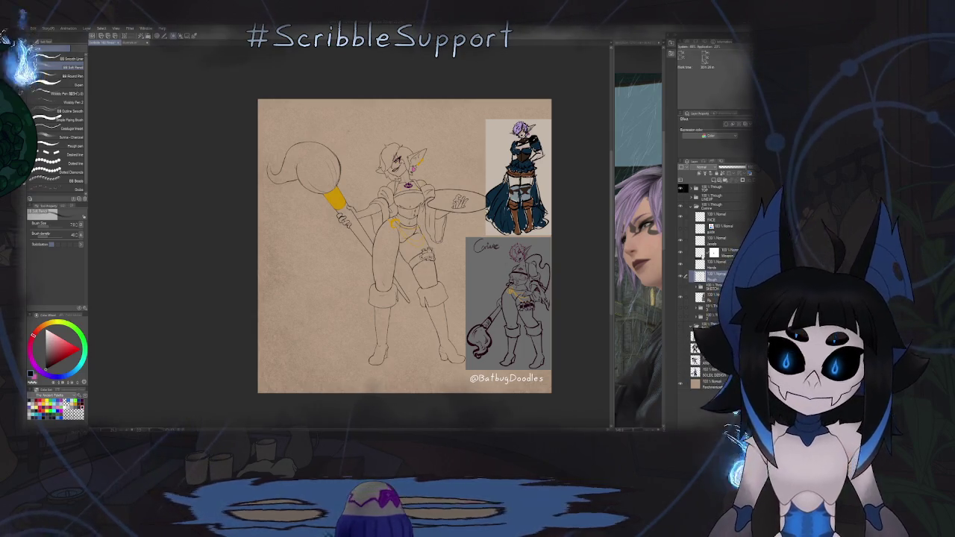
pyautogui.click(713, 215)
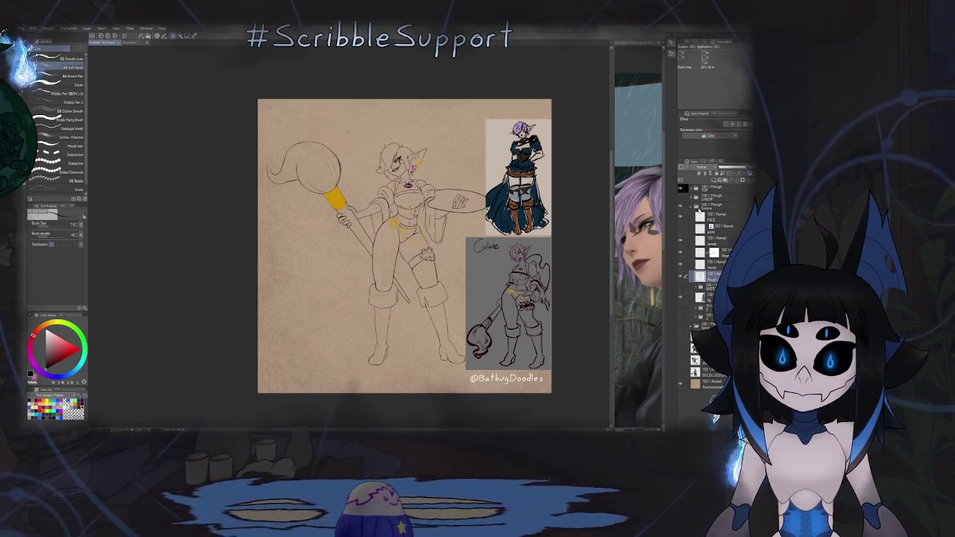
pyautogui.hotkey('ctrl', 'g')
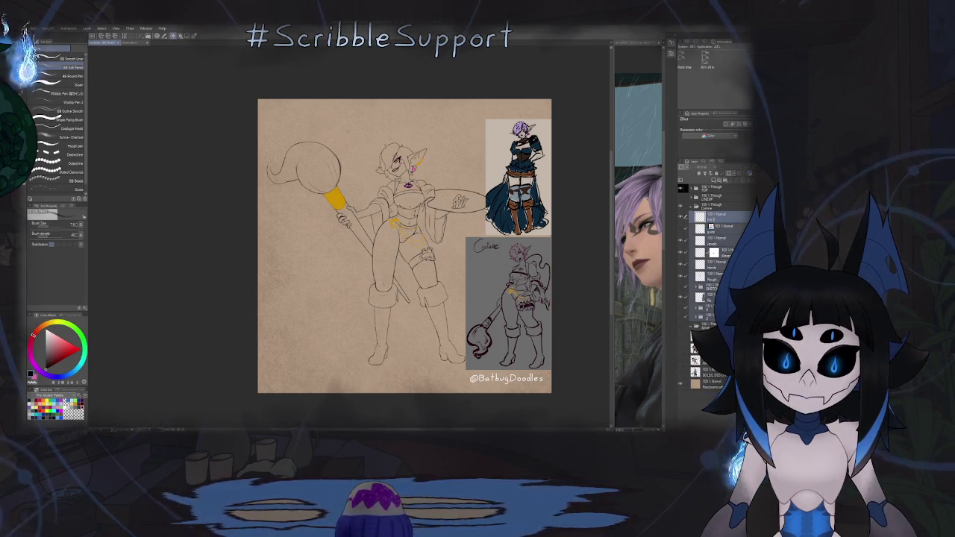
pyautogui.doubleClick(715, 213)
pyautogui.write('BUILDING')
pyautogui.press('Return')
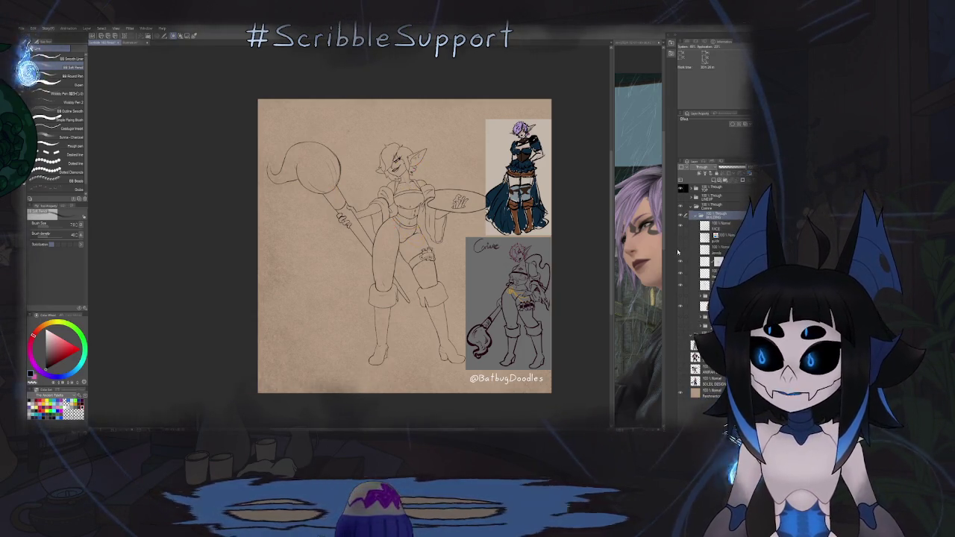
pyautogui.click(679, 251)
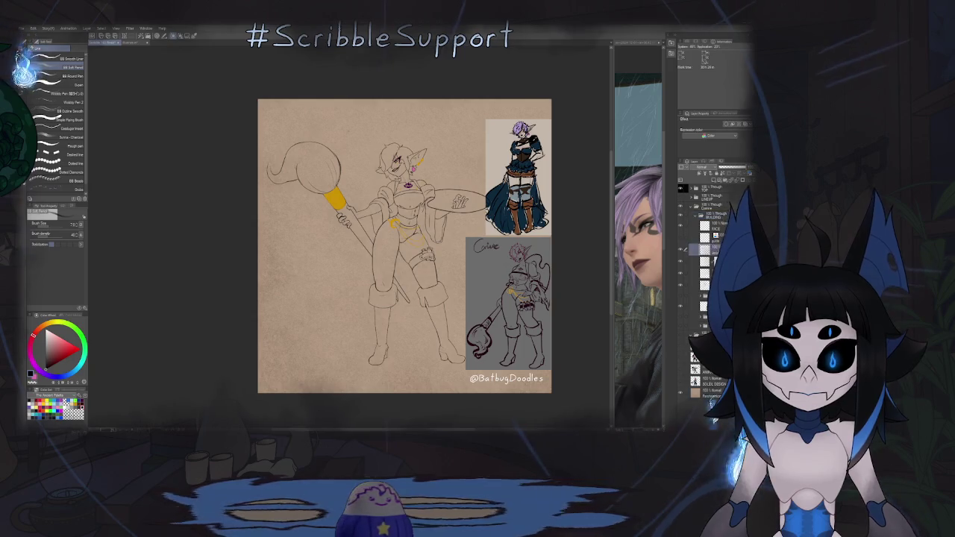
pyautogui.click(679, 254)
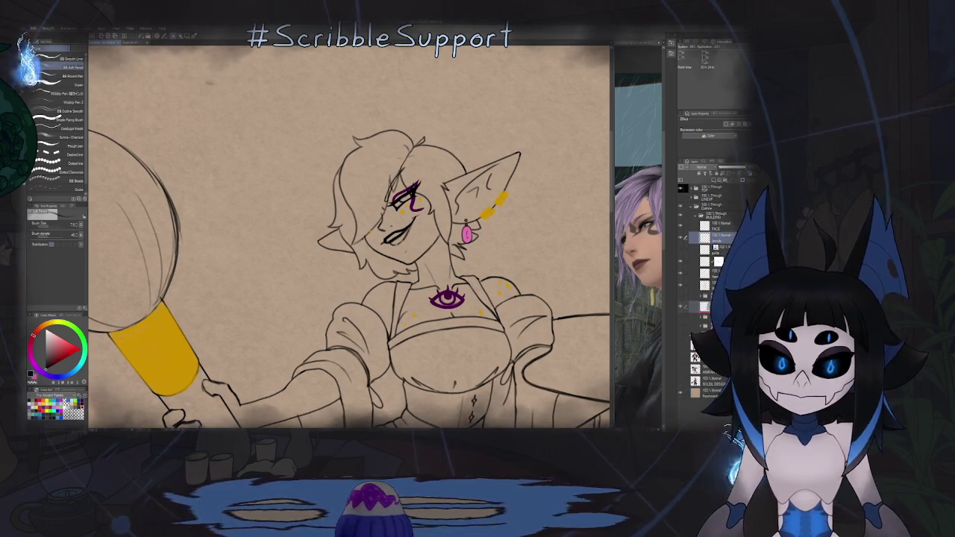
# Step: Select another layer, zoom in on the elf's ear and pink earring, and switch to the Eraser
pyautogui.click(701, 304)
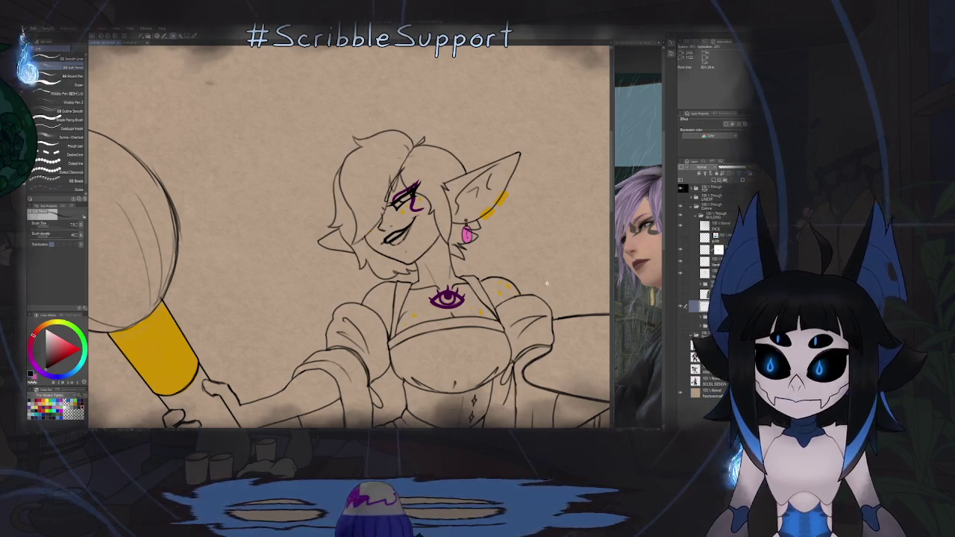
pyautogui.scroll(-5, 549, 283)
pyautogui.scroll(3, 575, 238)
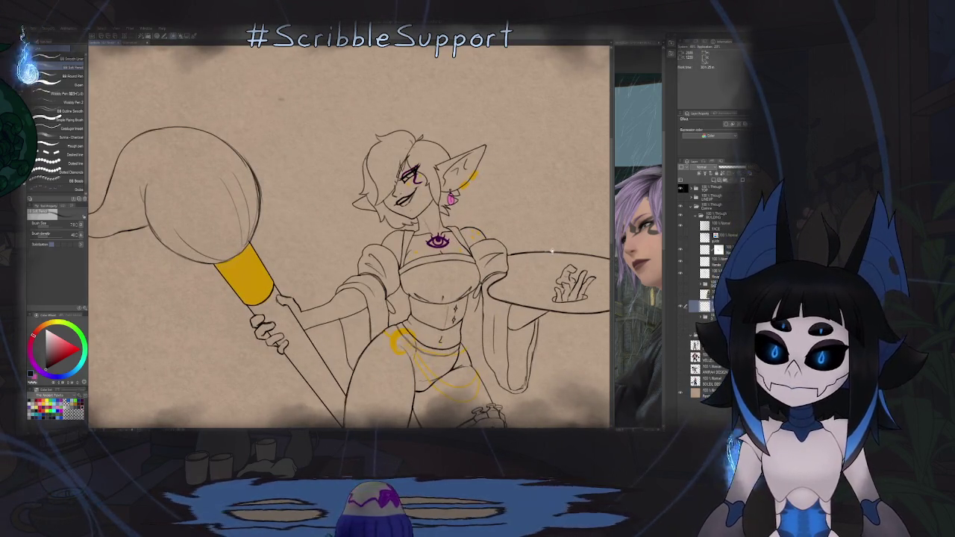
pyautogui.scroll(1, 523, 186)
pyautogui.scroll(2, 511, 175)
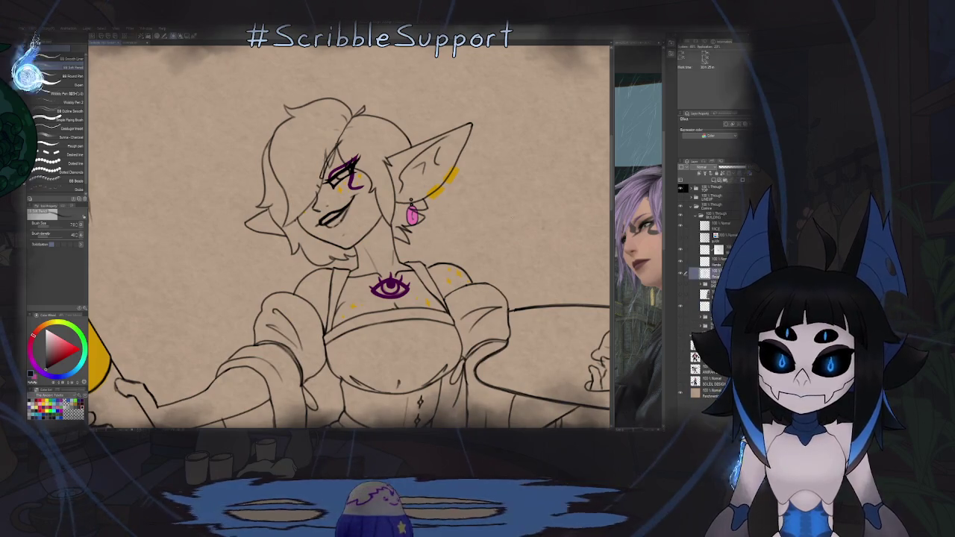
pyautogui.scroll(1, 414, 212)
pyautogui.scroll(1, 414, 212)
pyautogui.scroll(3, 415, 213)
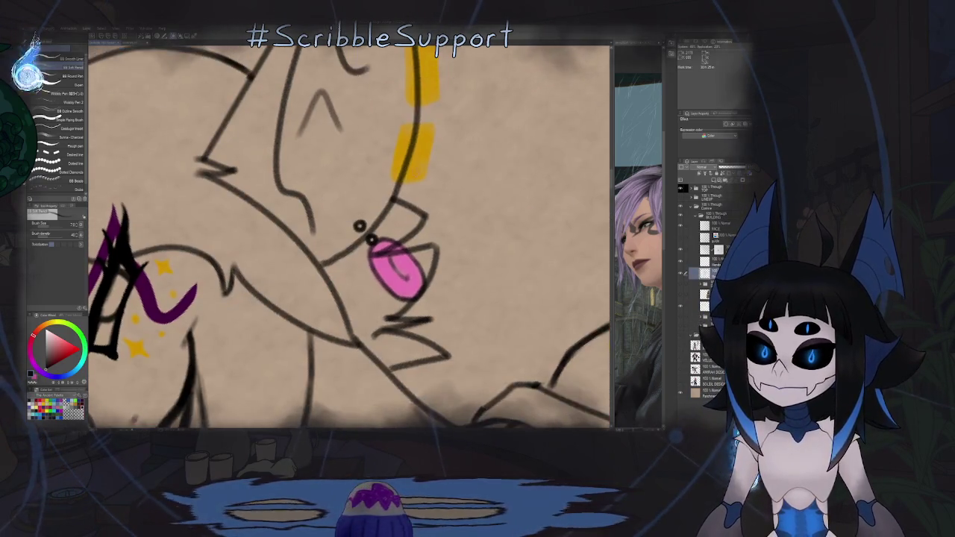
pyautogui.press('e')
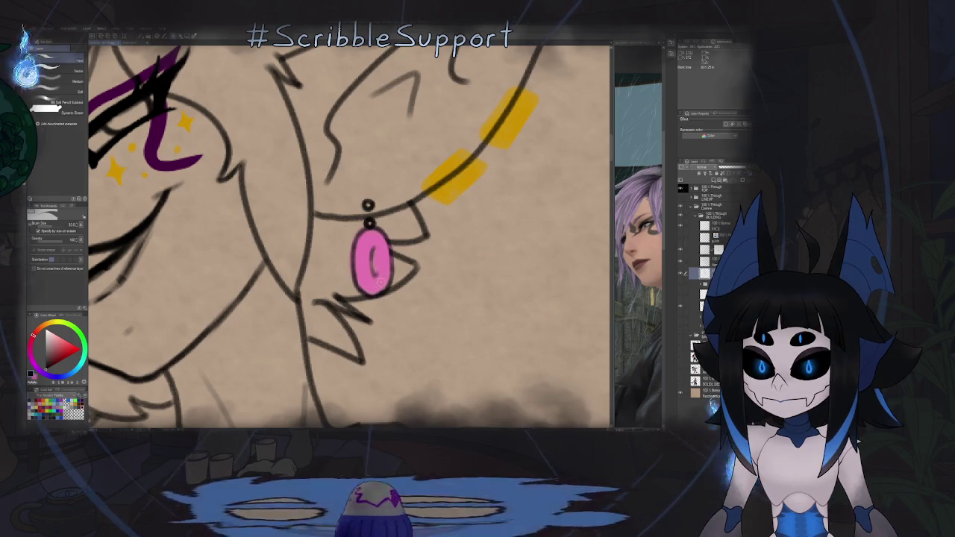
pyautogui.moveTo(376, 206); pyautogui.dragTo(441, 230)
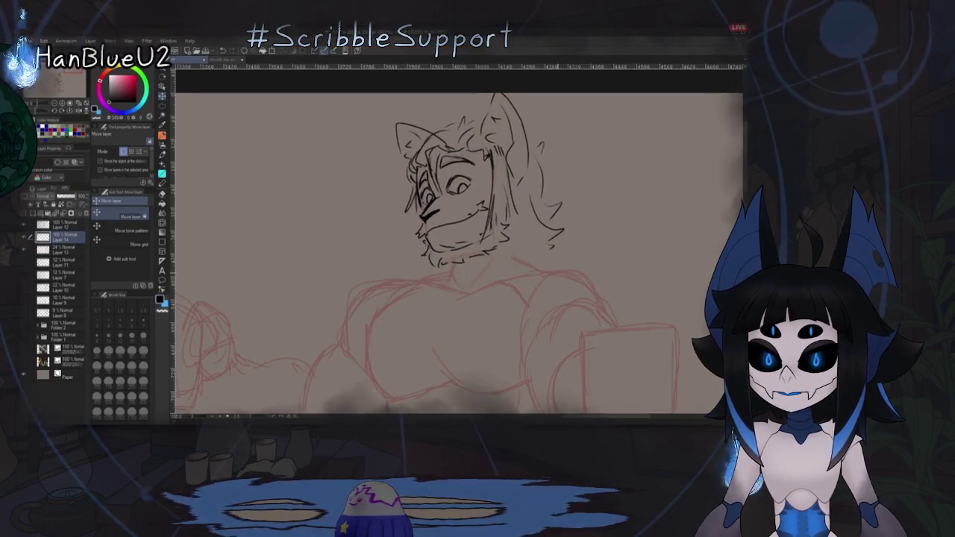
# Step: Nudge the head sketch up-left, add hair strokes and a line under the chin
pyautogui.moveTo(462, 194); pyautogui.dragTo(457, 187)
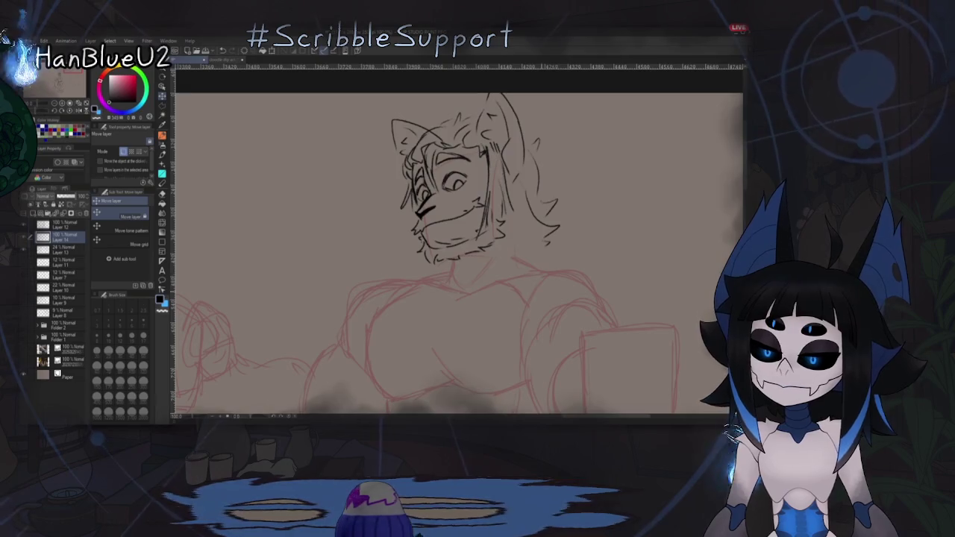
pyautogui.press('p')
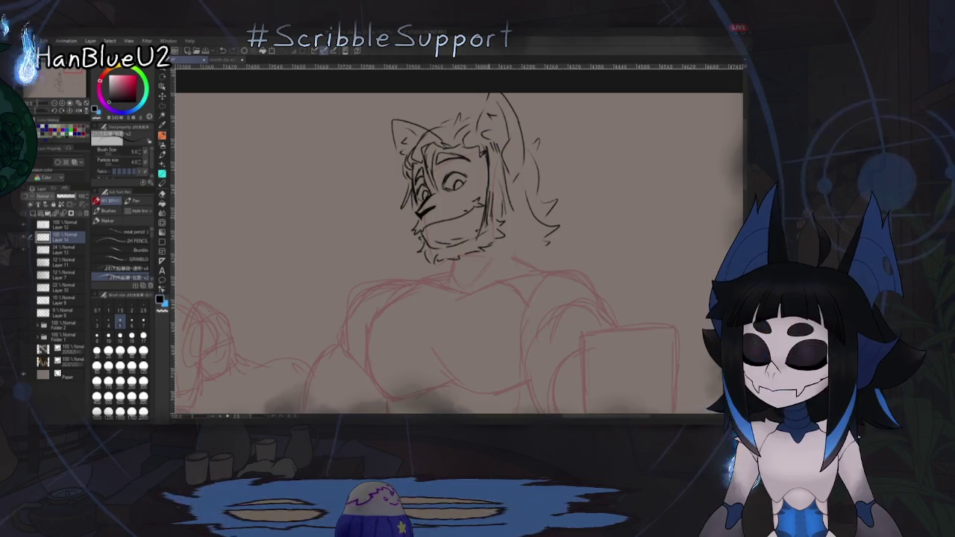
pyautogui.moveTo(501, 179); pyautogui.dragTo(494, 218)
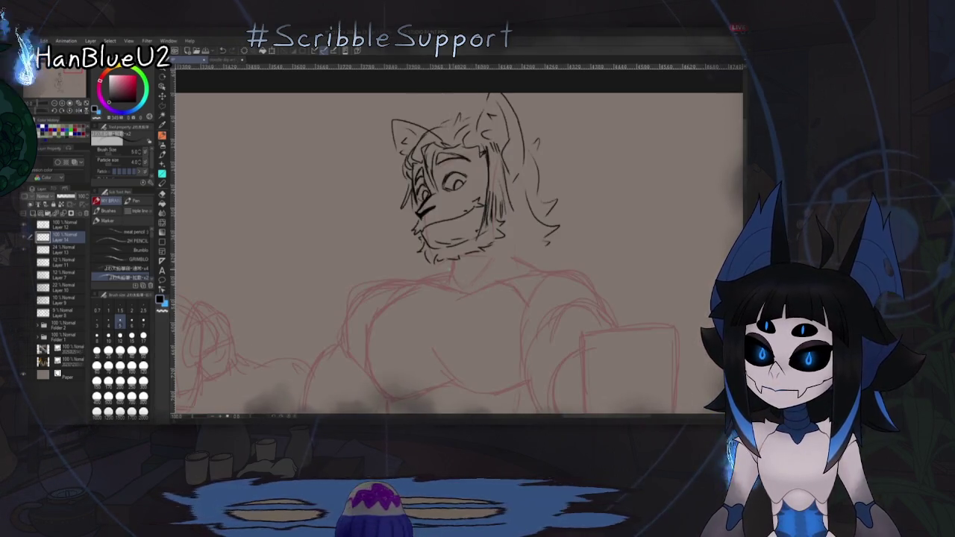
pyautogui.moveTo(450, 261); pyautogui.dragTo(450, 273)
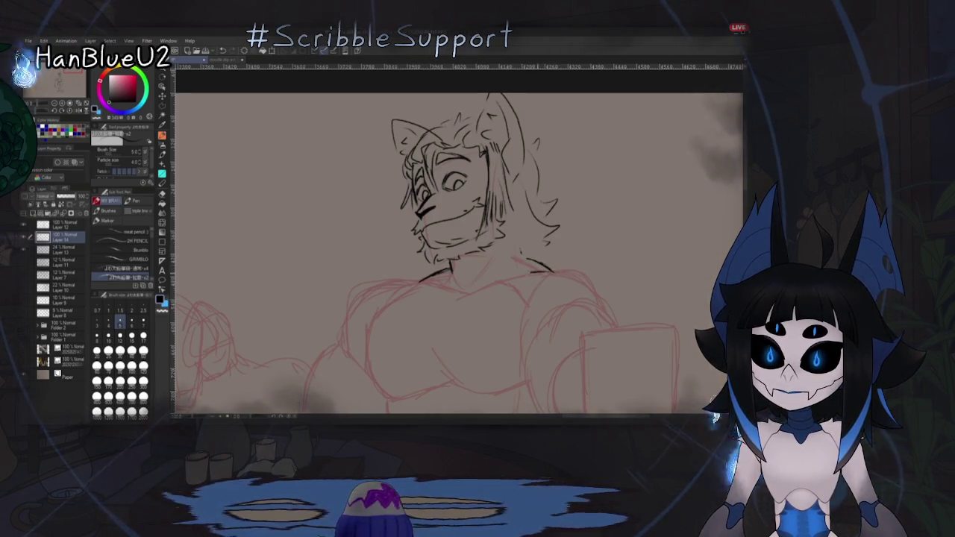
pyautogui.hotkey('ctrl', '-')
pyautogui.hotkey('ctrl', '-')
pyautogui.hotkey('ctrl', '-')
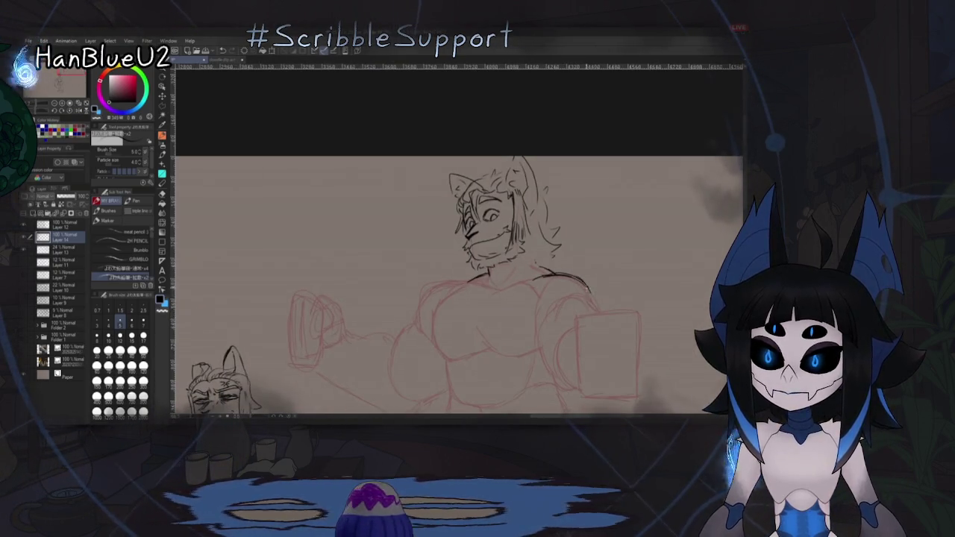
pyautogui.moveTo(497, 294); pyautogui.dragTo(508, 288)
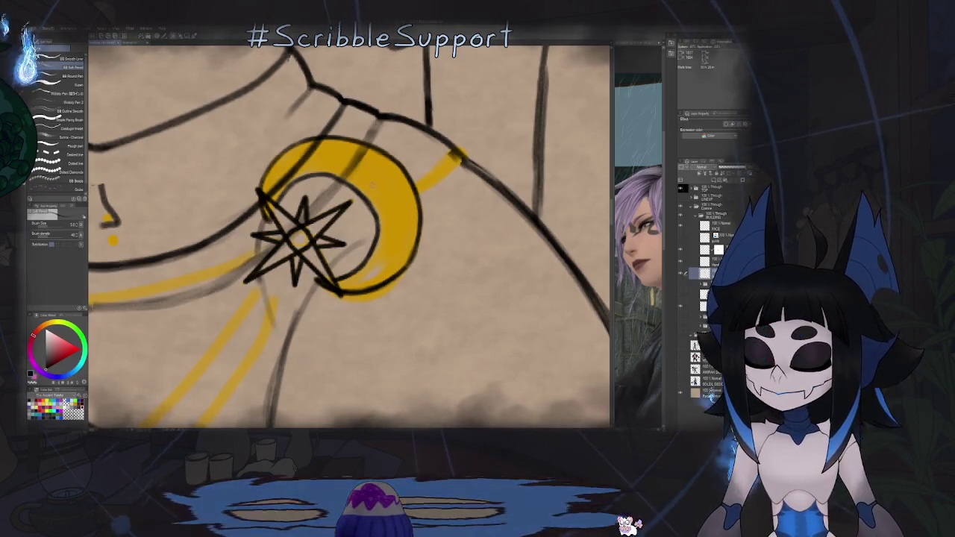
# Step: Redraw the bottom line of the moon buckle's inner circle, flipping and rotating to check it
pyautogui.press('h')
pyautogui.scroll(-2, 328, 120)
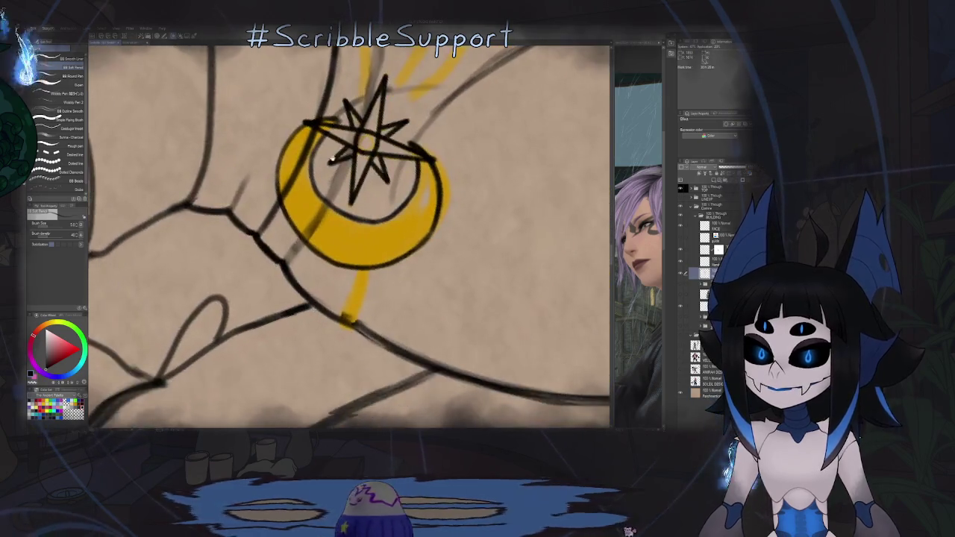
pyautogui.scroll(3, 328, 120)
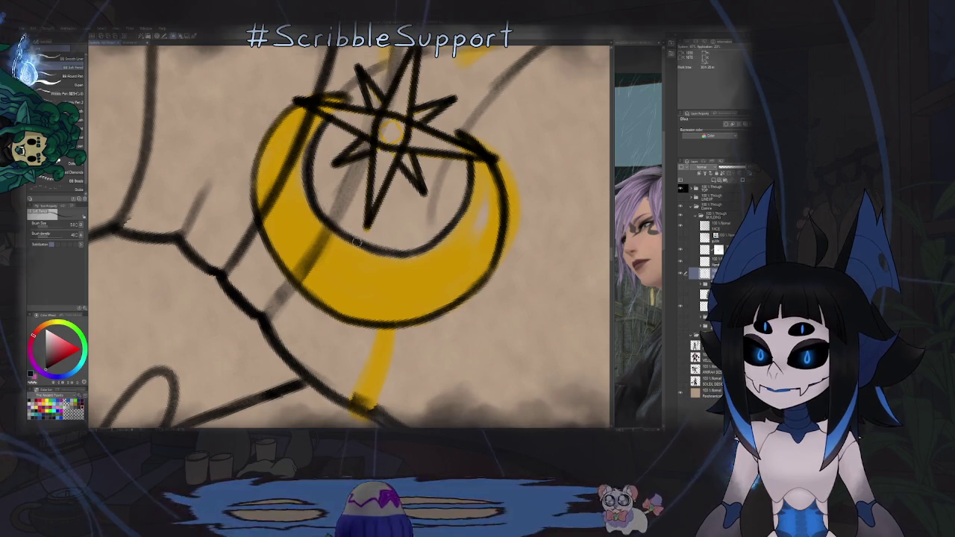
pyautogui.moveTo(367, 246); pyautogui.dragTo(420, 252)
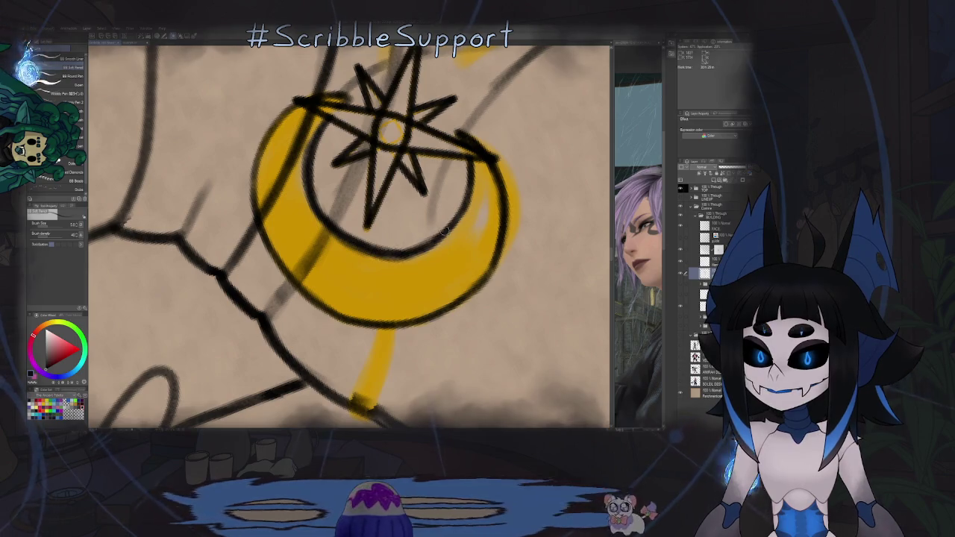
pyautogui.moveTo(471, 175); pyautogui.dragTo(354, 302)
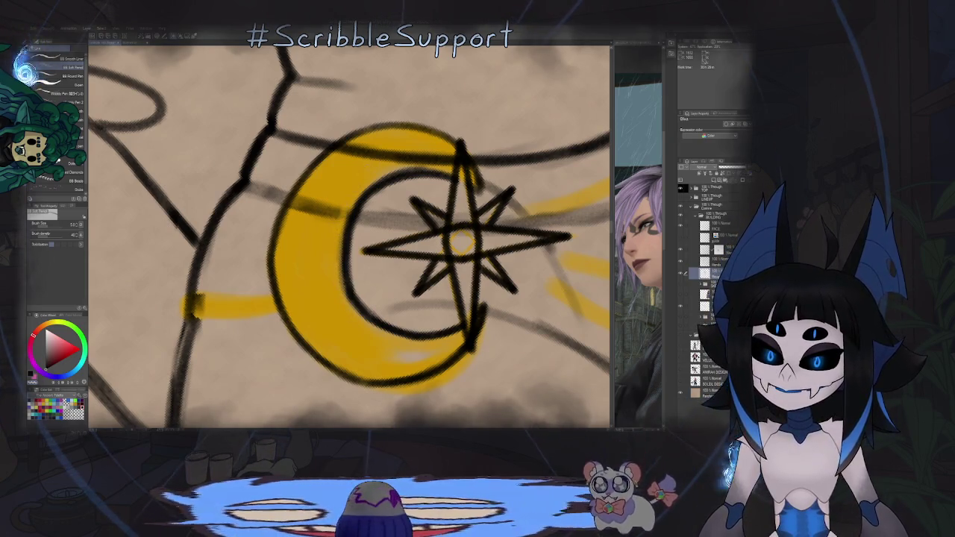
pyautogui.moveTo(342, 278); pyautogui.dragTo(368, 161)
pyautogui.scroll(2, 368, 161)
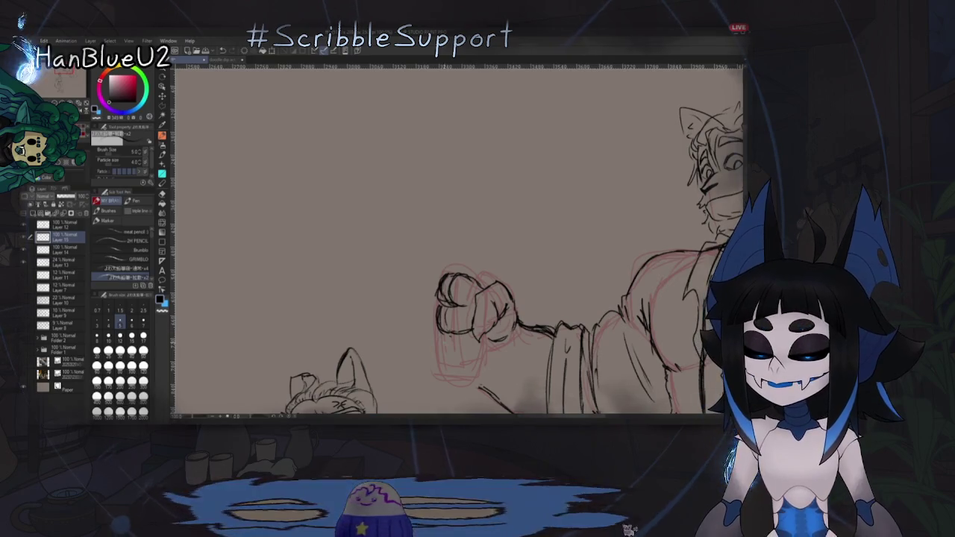
# Step: Extend the fist's left edge with pencil lines, checking it mirrored, then zoom out
pyautogui.press('h')
pyautogui.press('h')
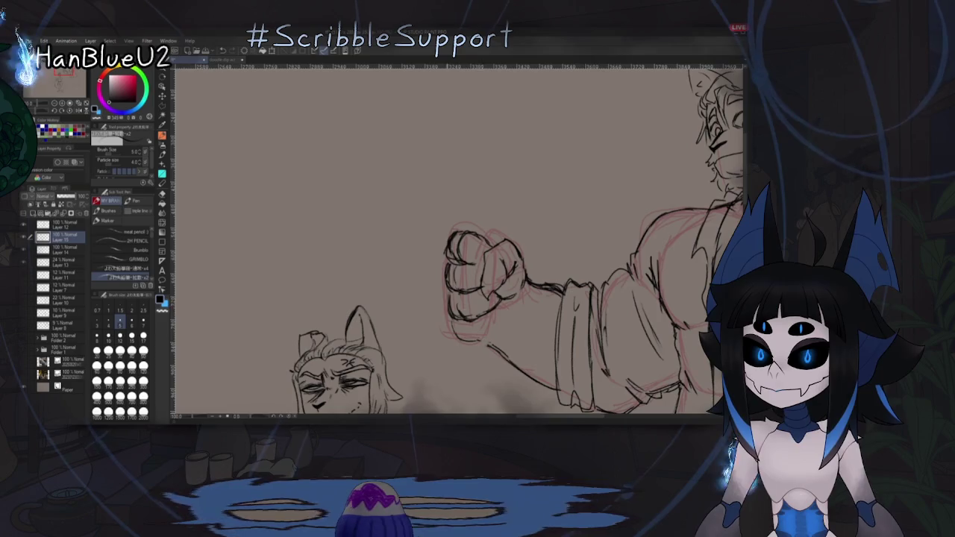
pyautogui.moveTo(448, 237); pyautogui.dragTo(442, 282)
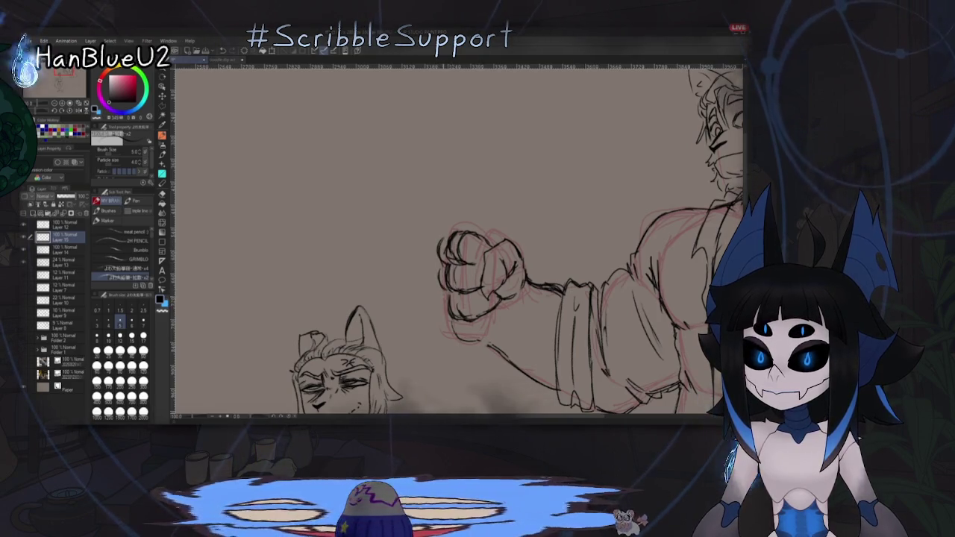
pyautogui.press('h')
pyautogui.press('h')
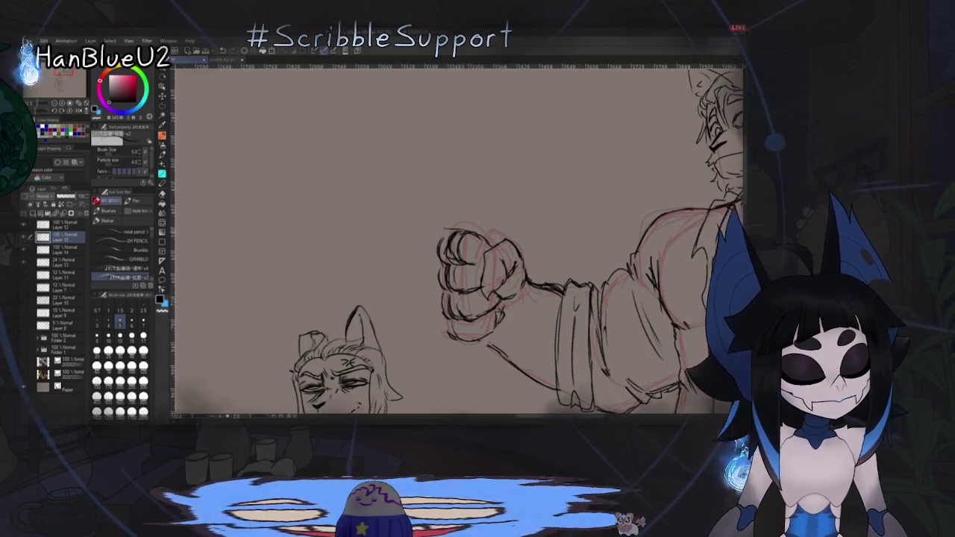
pyautogui.scroll(-2, 459, 239)
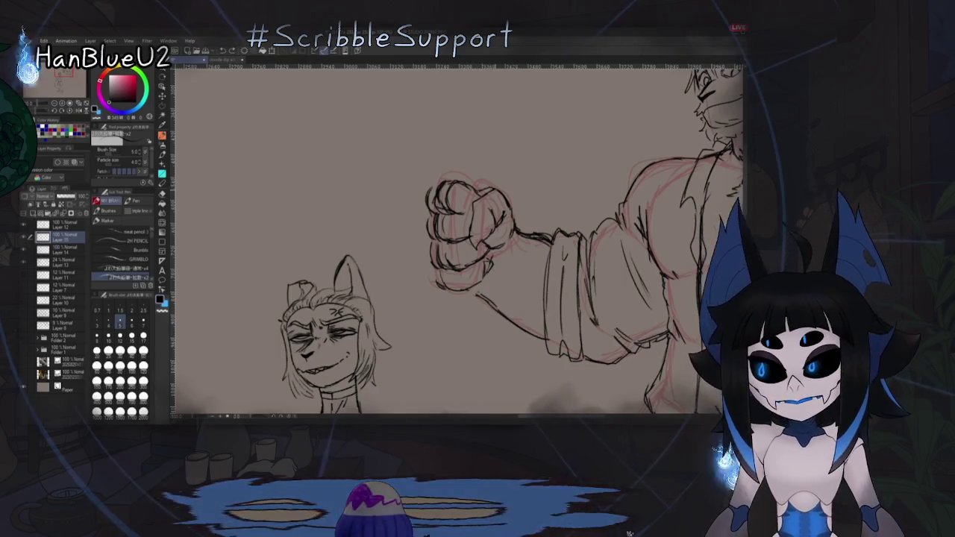
pyautogui.scroll(-1, 458, 238)
pyautogui.scroll(-1, 459, 239)
pyautogui.scroll(-1, 459, 239)
pyautogui.scroll(-1, 458, 239)
pyautogui.scroll(1, 565, 277)
pyautogui.scroll(1, 565, 277)
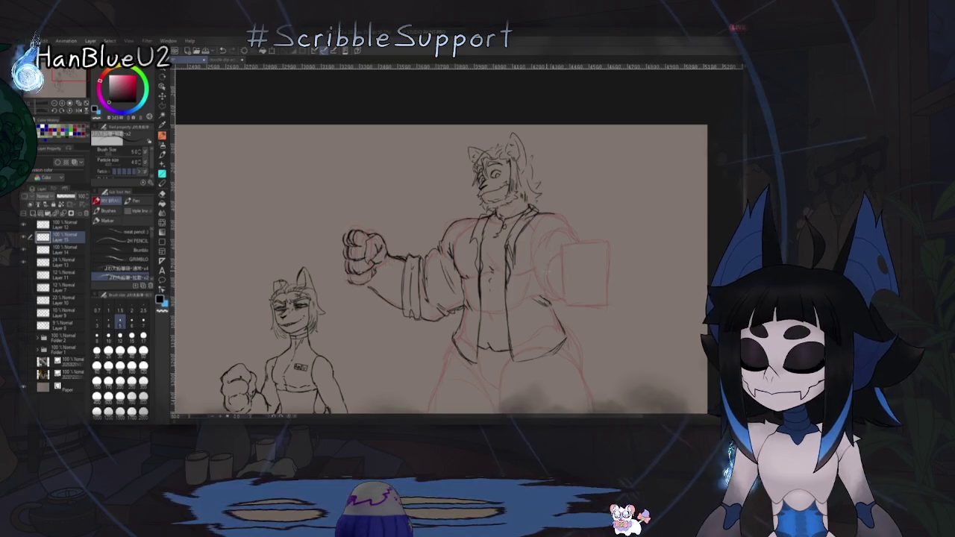
# Step: Erase the large figure's inked fist, sleeve and arm lines after comparing the mirrored view
pyautogui.press('h')
pyautogui.press('h')
pyautogui.scroll(-3, 542, 295)
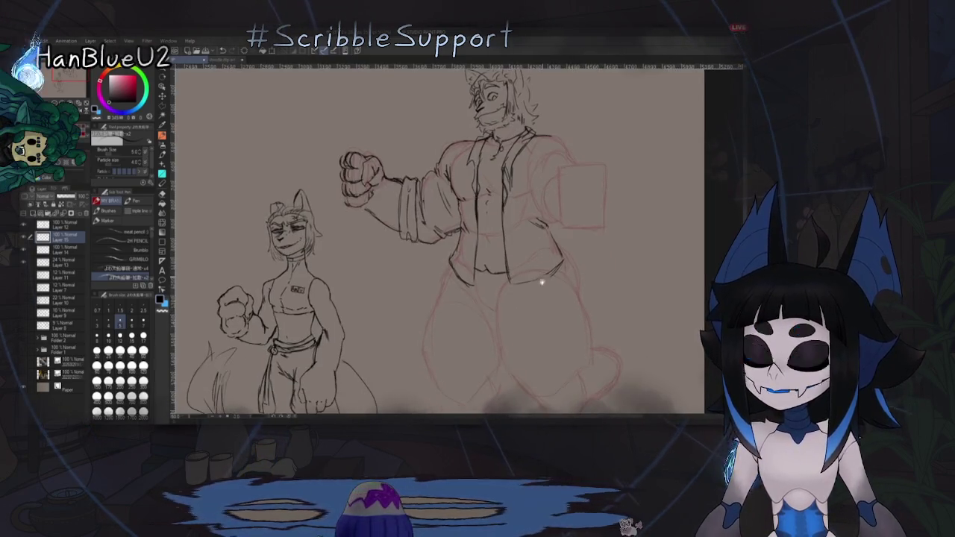
pyautogui.scroll(2, 542, 295)
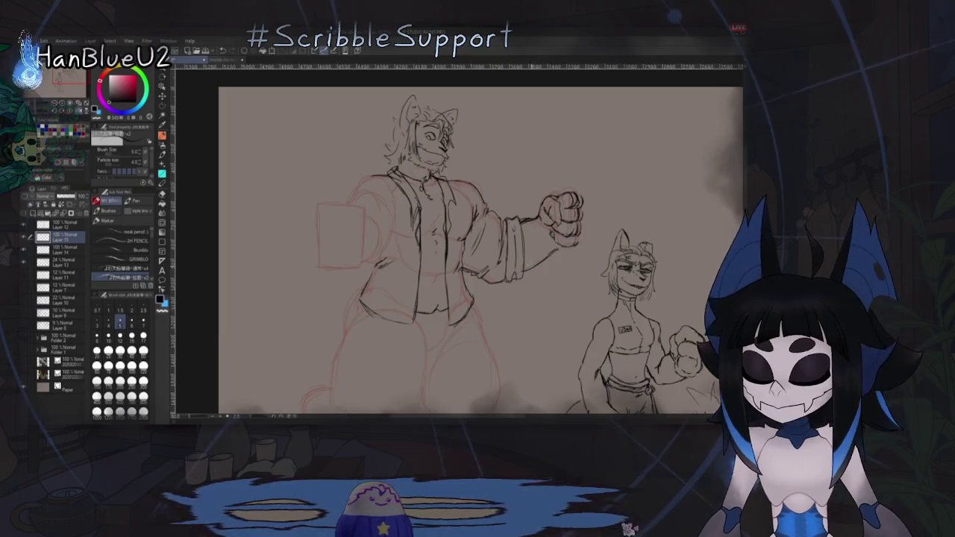
pyautogui.press('h')
pyautogui.press('e')
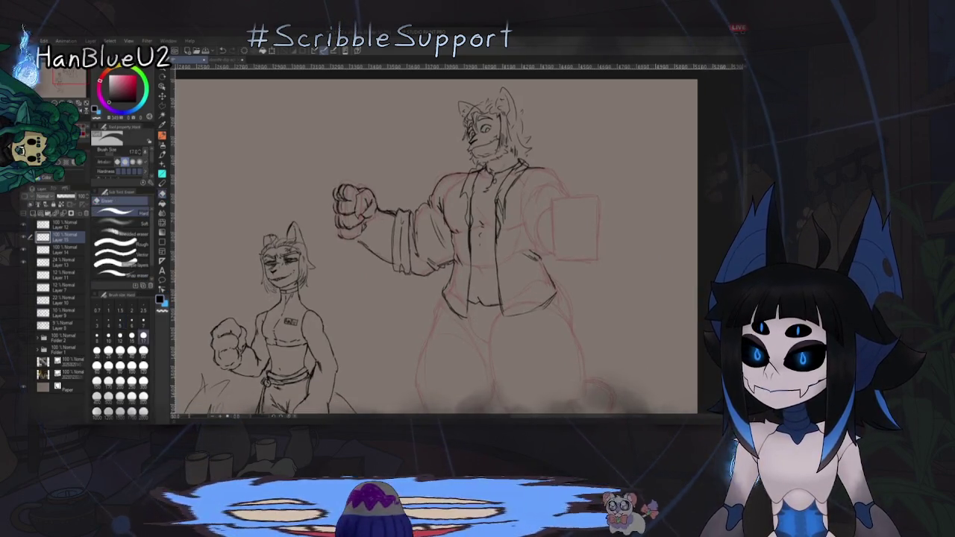
pyautogui.moveTo(344, 224)
pyautogui.mouseDown()
pyautogui.moveTo(353, 176)
pyautogui.moveTo(363, 251)
pyautogui.mouseUp()
pyautogui.moveTo(453, 241); pyautogui.dragTo(456, 327)
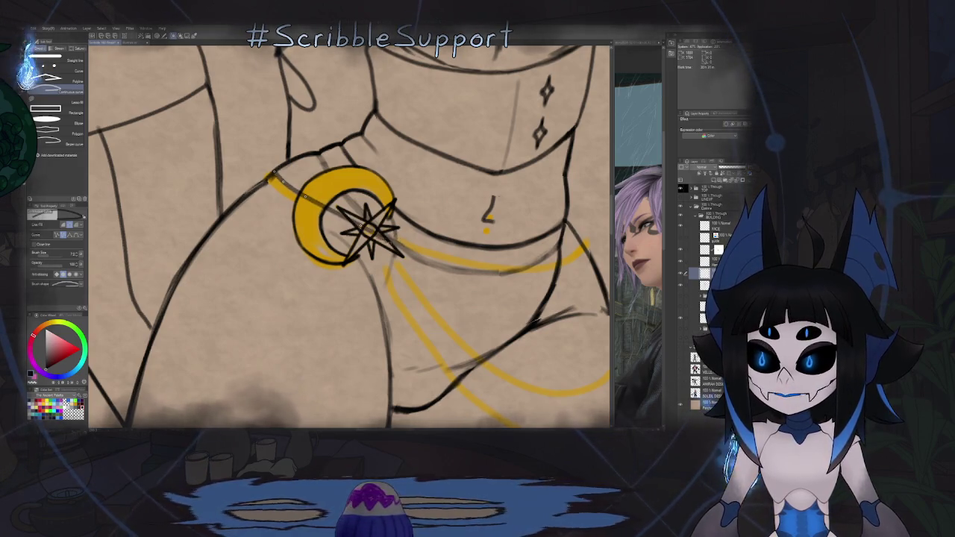
# Step: Draw a curved line from the star along the gold belt and expand the layer folder
pyautogui.moveTo(422, 250); pyautogui.dragTo(485, 265)
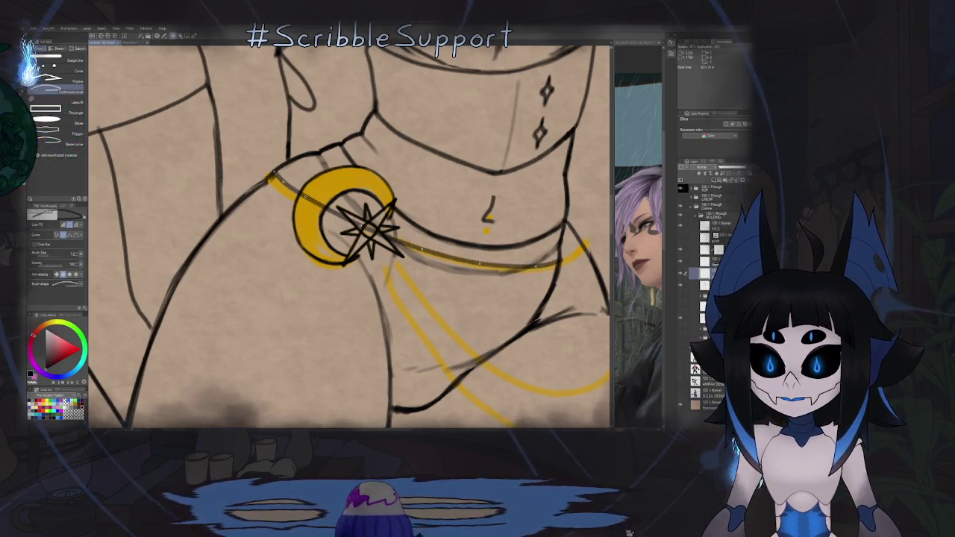
pyautogui.click(582, 246)
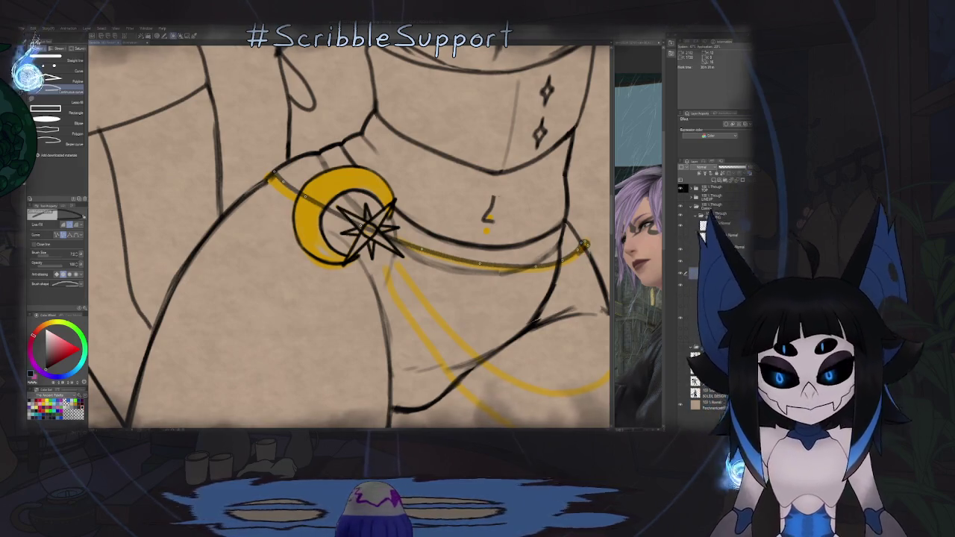
pyautogui.click(696, 218)
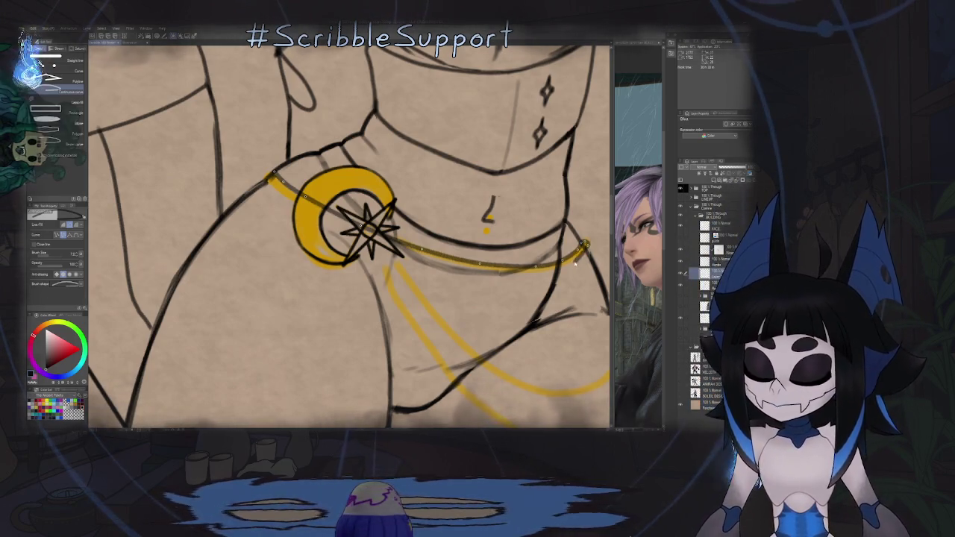
pyautogui.scroll(2, 586, 252)
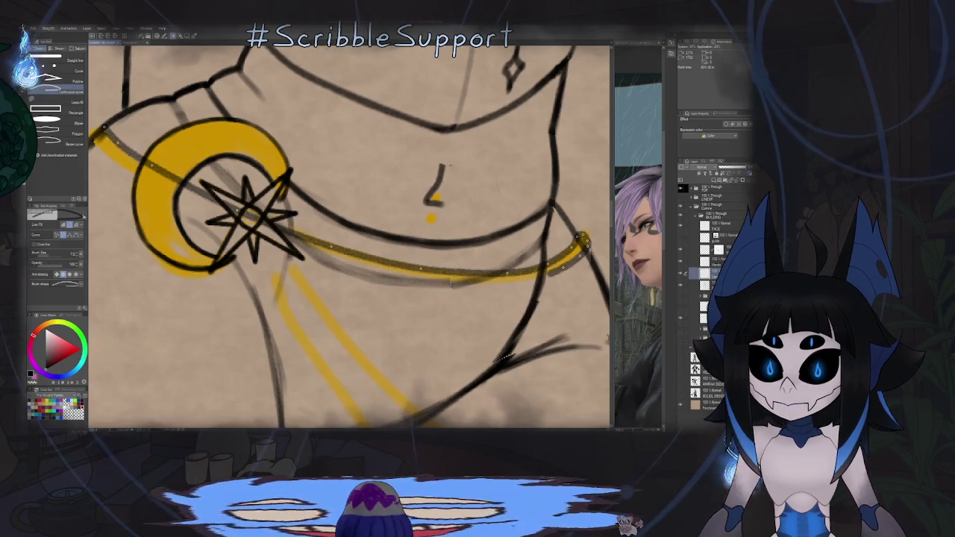
# Step: Shade beneath the gold belt with grey pencil strokes running right to left
pyautogui.moveTo(502, 284); pyautogui.dragTo(534, 279)
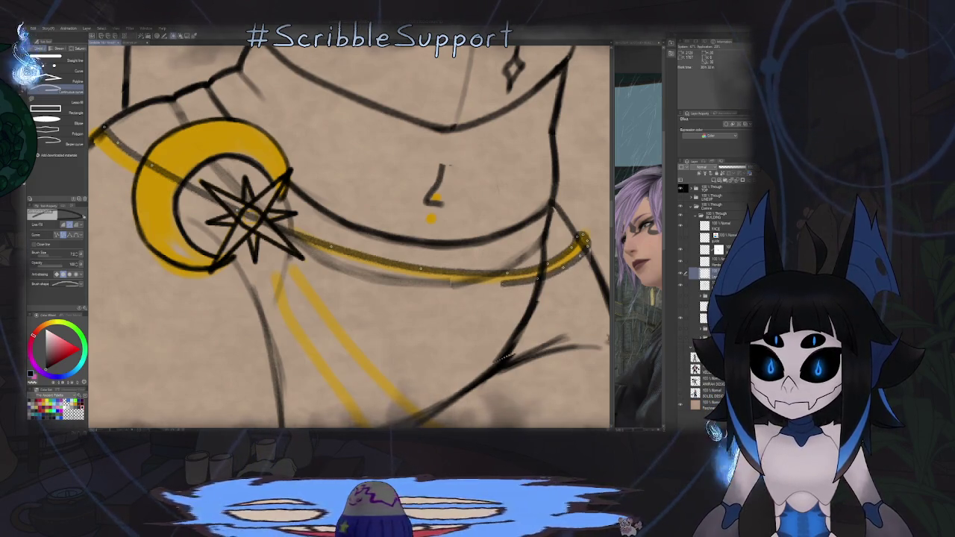
pyautogui.moveTo(394, 281); pyautogui.dragTo(455, 281)
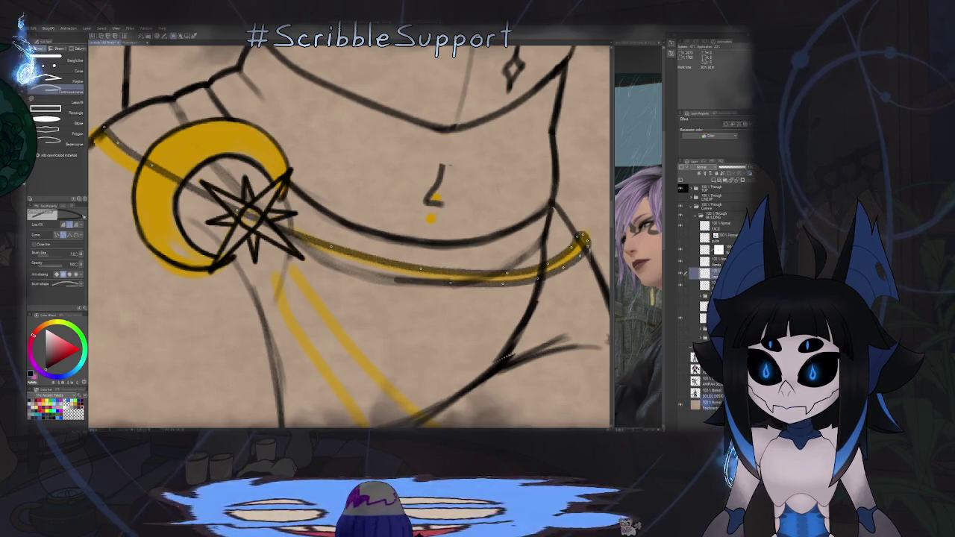
pyautogui.moveTo(379, 271); pyautogui.dragTo(396, 280)
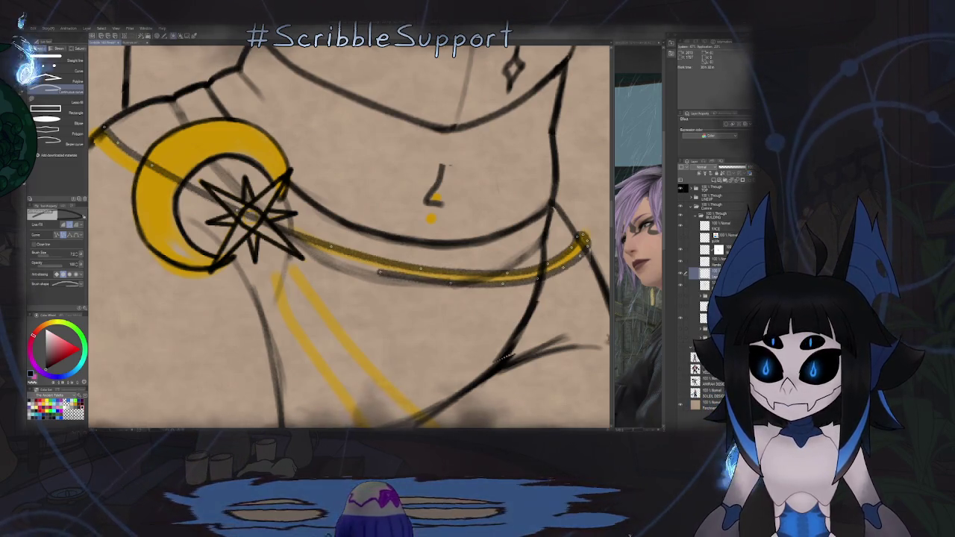
pyautogui.moveTo(306, 251); pyautogui.dragTo(379, 272)
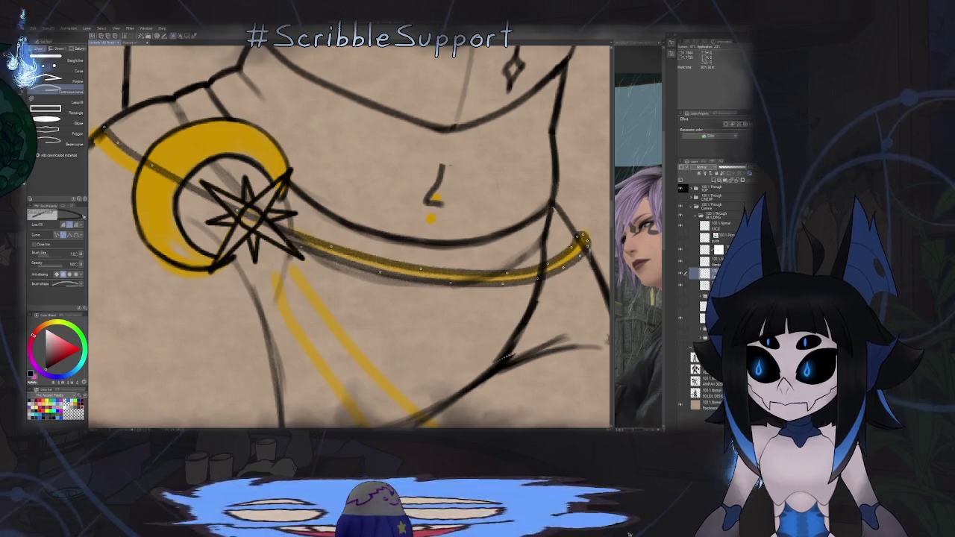
# Step: Ink a dark outline along the right edge of the yellow strap below the crescent buckle
pyautogui.moveTo(418, 224)
pyautogui.mouseDown()
pyautogui.moveTo(343, 313)
pyautogui.moveTo(381, 276)
pyautogui.mouseUp()
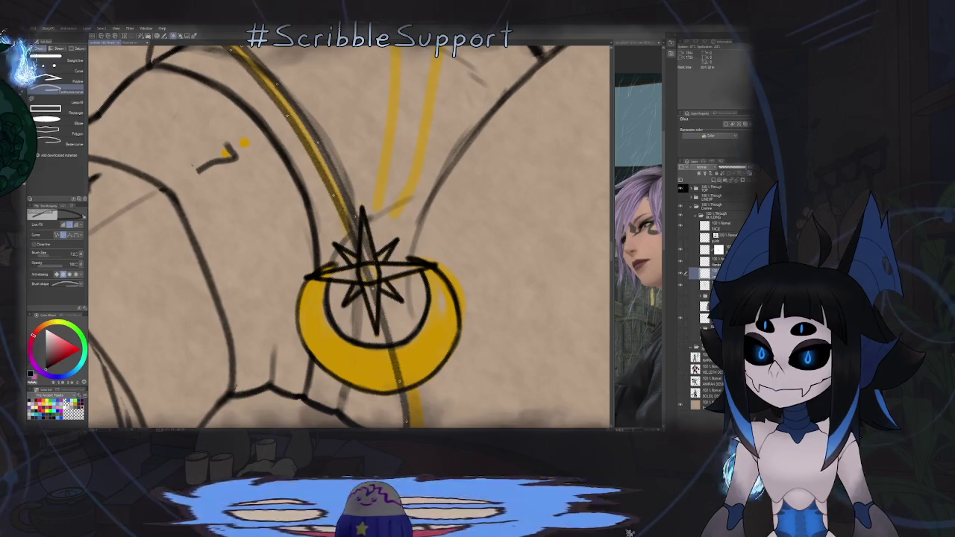
pyautogui.moveTo(374, 299); pyautogui.dragTo(358, 235)
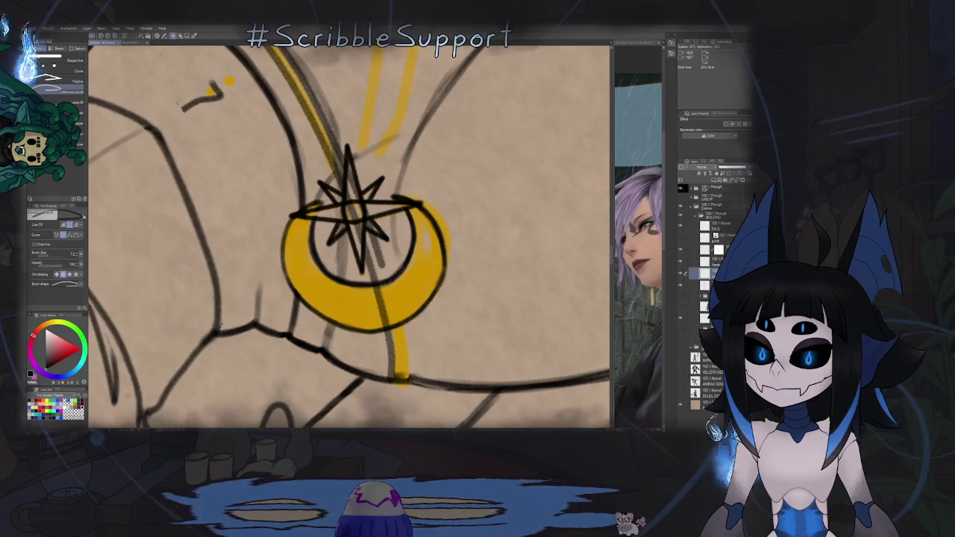
pyautogui.press('p')
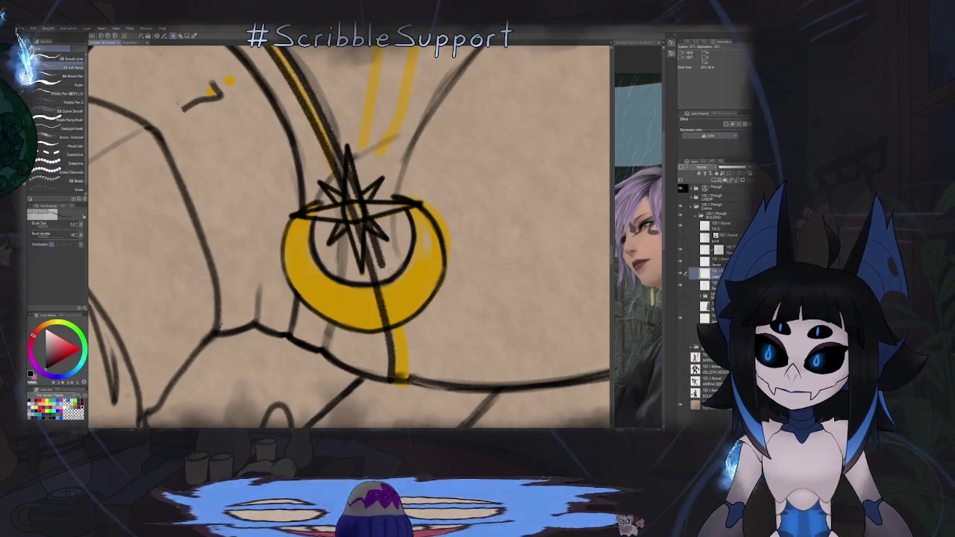
pyautogui.moveTo(366, 269)
pyautogui.mouseDown()
pyautogui.moveTo(366, 203)
pyautogui.moveTo(381, 167)
pyautogui.mouseUp()
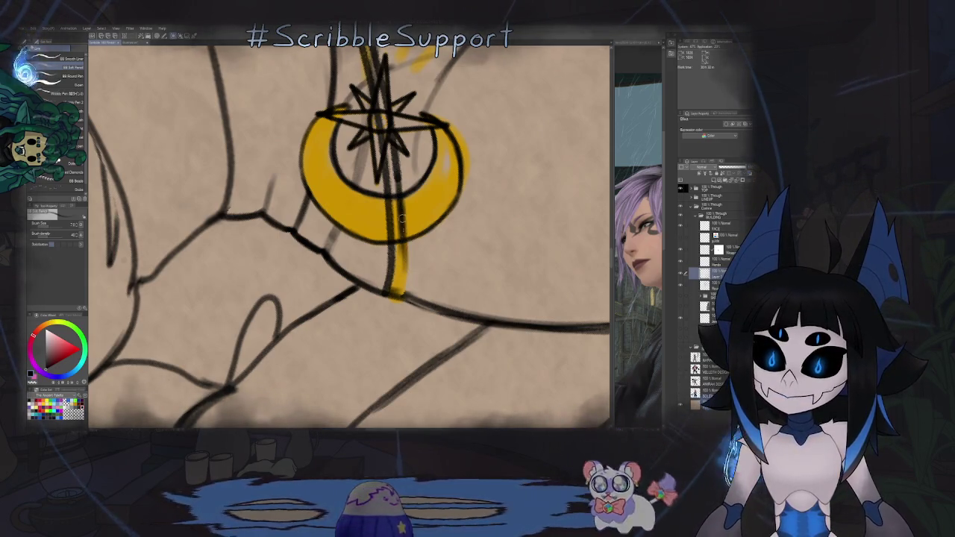
pyautogui.moveTo(402, 240); pyautogui.dragTo(398, 291)
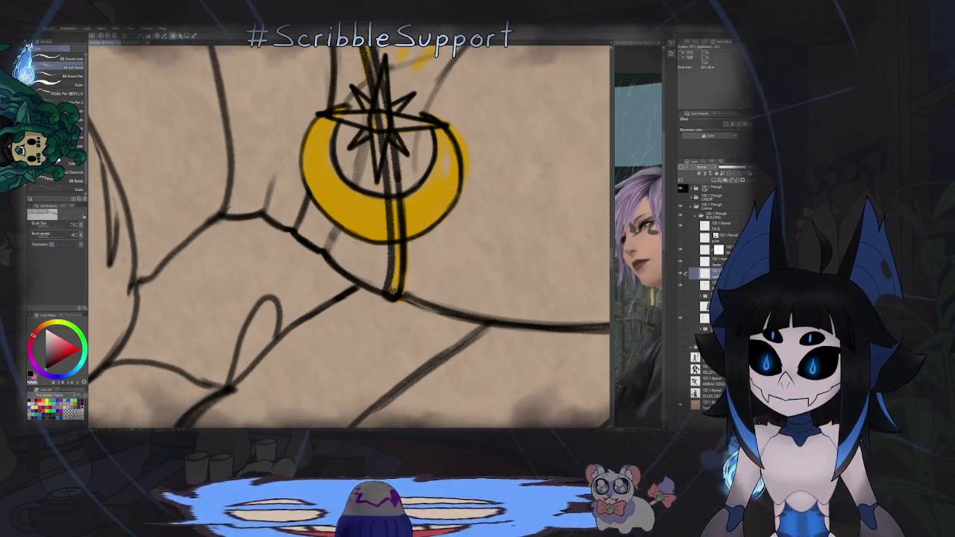
pyautogui.scroll(-3, 398, 244)
# Step: With the Eraser selected, zoom and rotate the view around the moon-and-star buckle
pyautogui.scroll(-3, 403, 246)
pyautogui.scroll(-2, 414, 248)
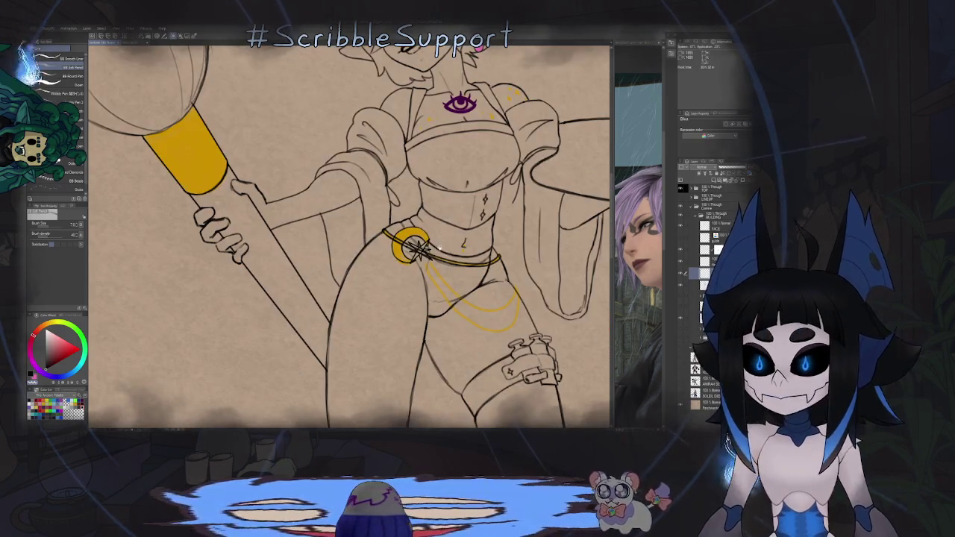
pyautogui.moveTo(415, 248); pyautogui.dragTo(400, 192)
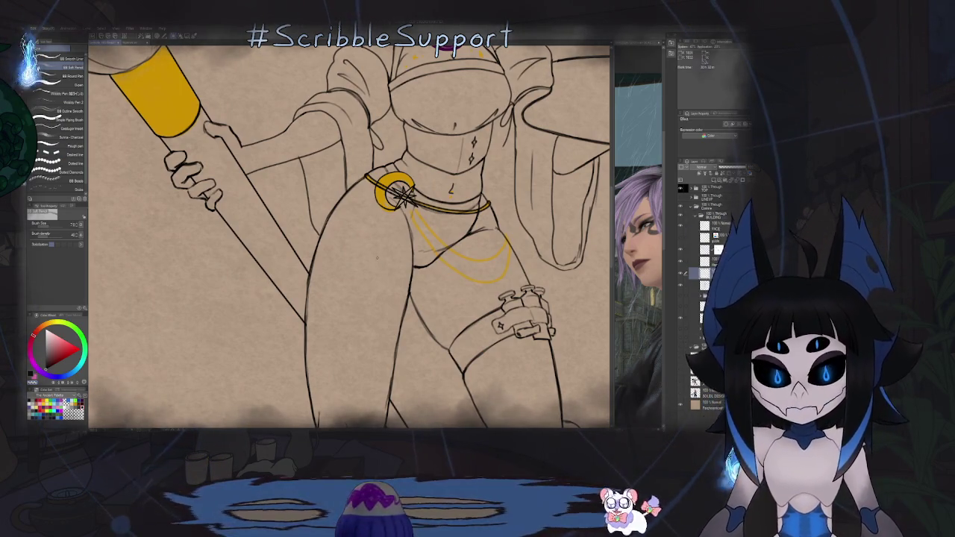
pyautogui.press('e')
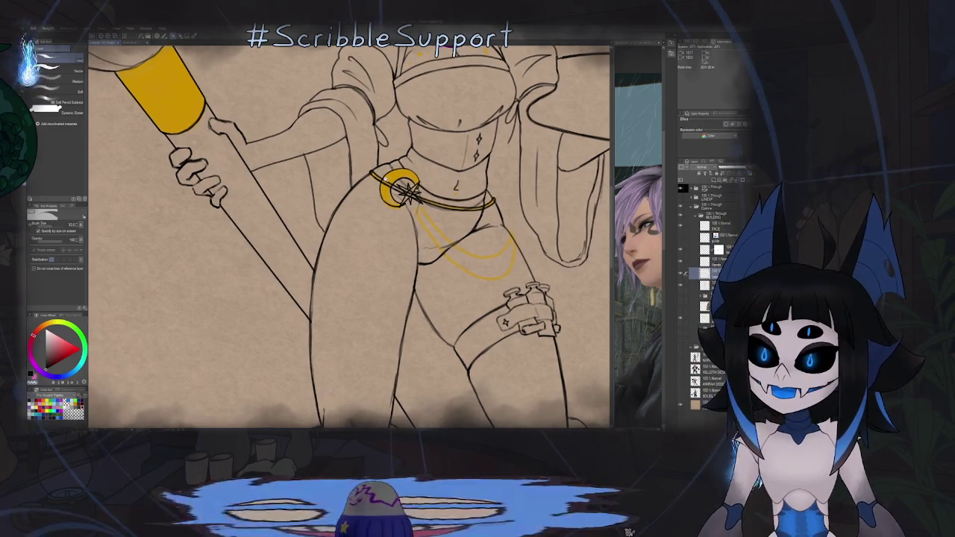
pyautogui.scroll(2, 407, 192)
pyautogui.scroll(2, 397, 191)
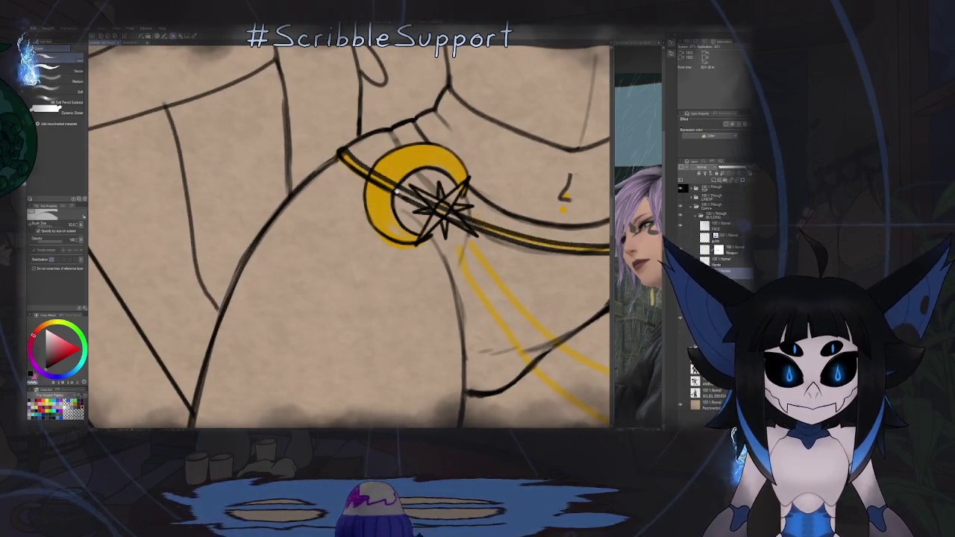
pyautogui.scroll(1, 375, 179)
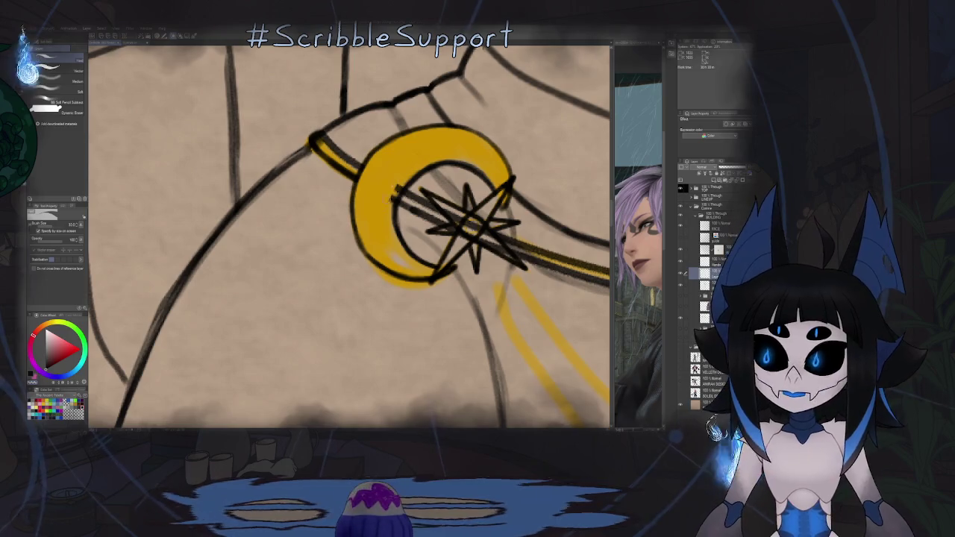
pyautogui.moveTo(418, 196); pyautogui.dragTo(441, 235)
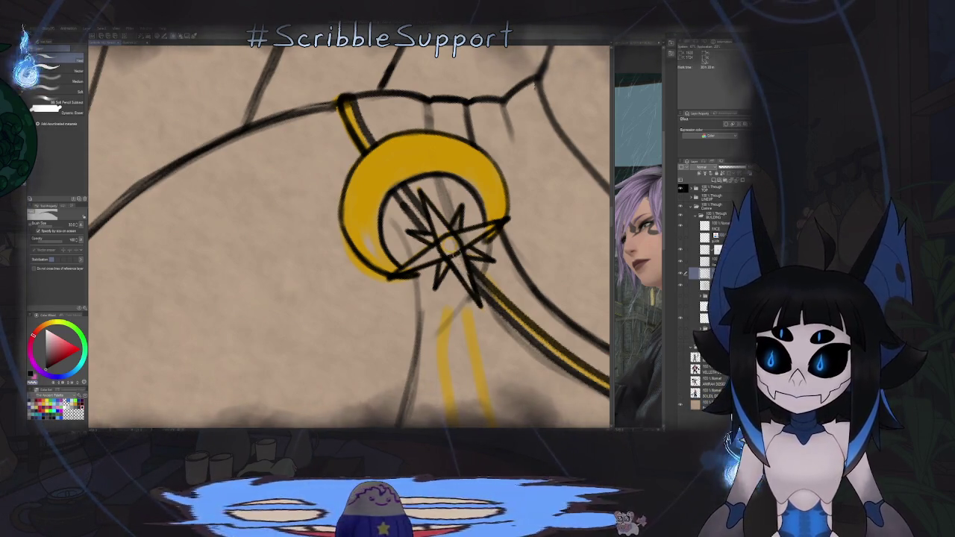
pyautogui.scroll(-5, 533, 86)
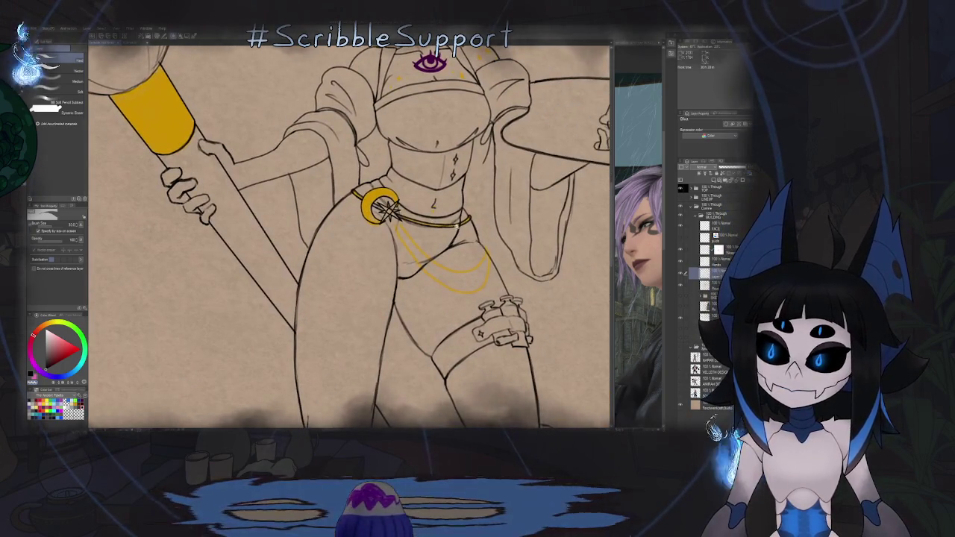
pyautogui.scroll(5, 485, 213)
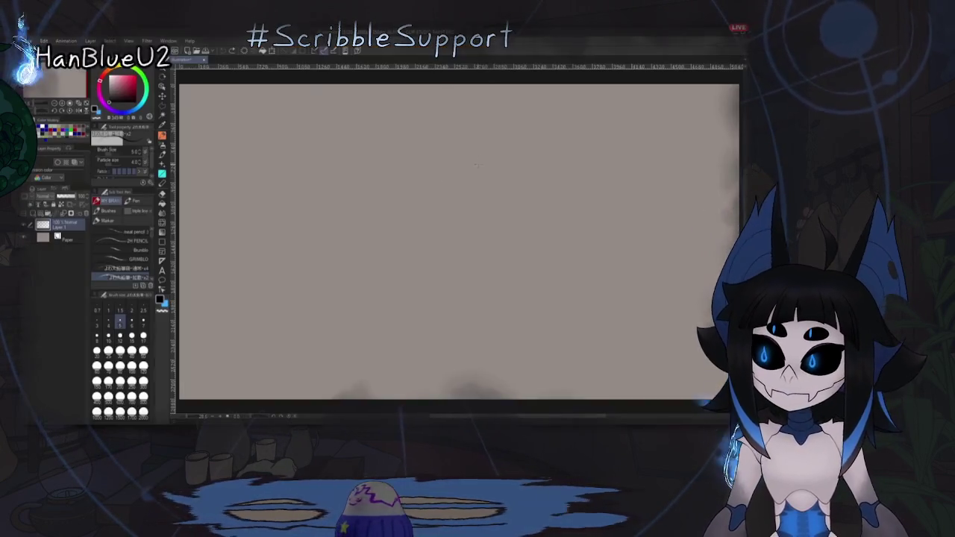
# Step: Try a head circle and lower-left jaw strokes on the blank canvas, undoing both attempts
pyautogui.moveTo(470, 160)
pyautogui.mouseDown()
pyautogui.moveTo(447, 218)
pyautogui.moveTo(470, 160)
pyautogui.moveTo(445, 198)
pyautogui.moveTo(480, 151)
pyautogui.mouseUp()
pyautogui.hotkey('ctrl', 'z')
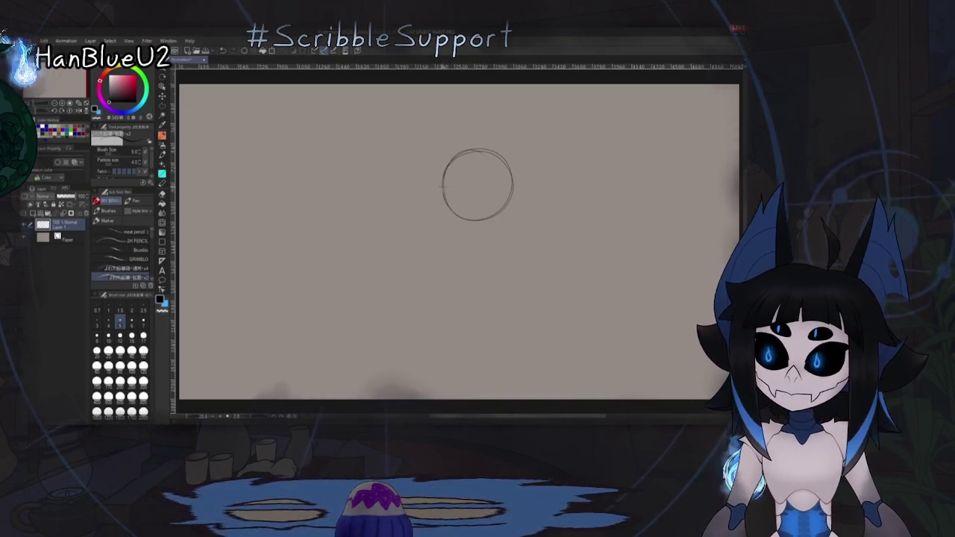
pyautogui.scroll(1, 457, 188)
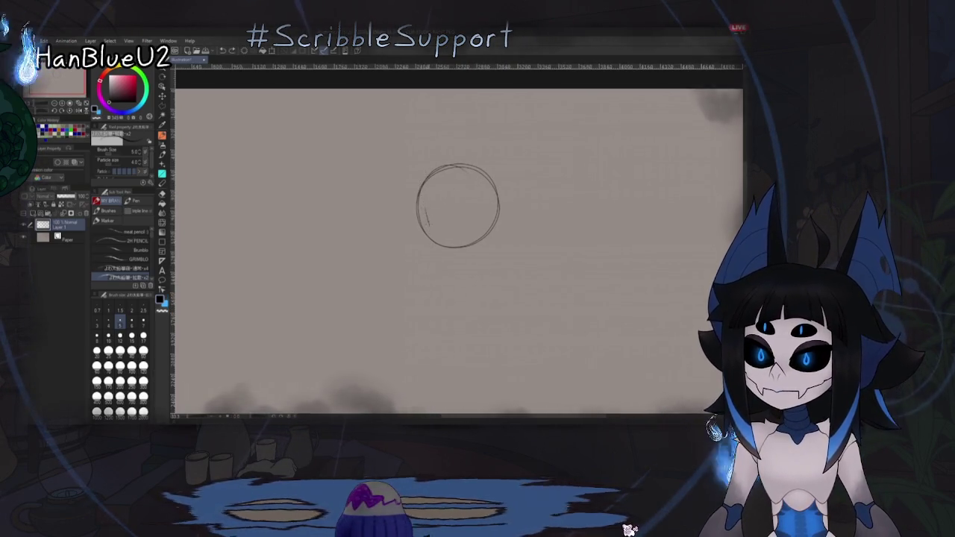
pyautogui.moveTo(431, 241); pyautogui.dragTo(439, 256)
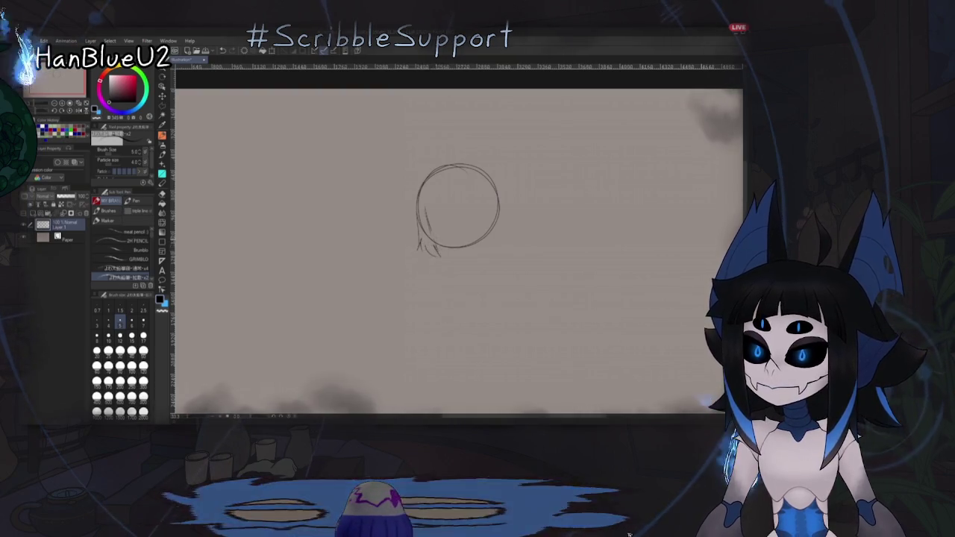
pyautogui.hotkey('ctrl', 'z')
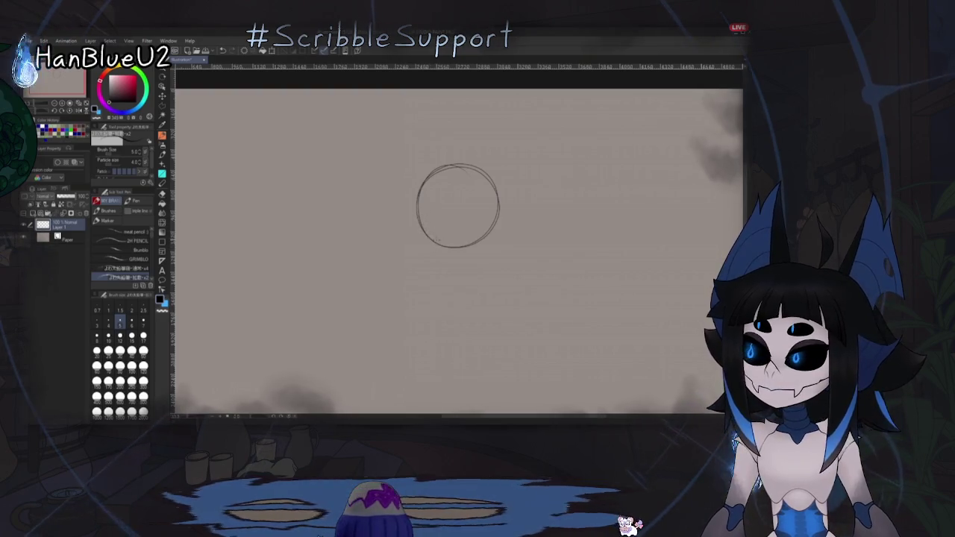
# Step: Redraw the jaw on both sides, then add a side stroke and a line inside the head
pyautogui.moveTo(430, 241); pyautogui.dragTo(440, 252)
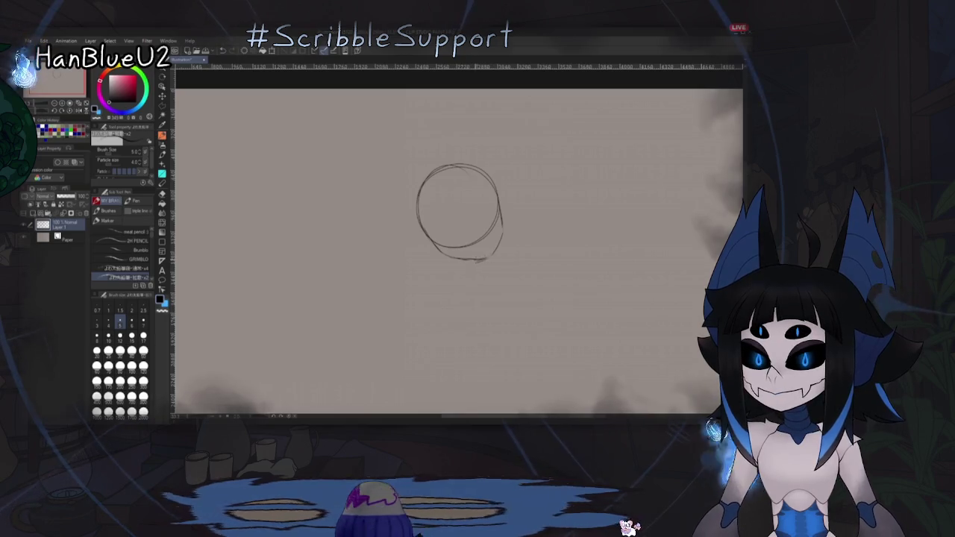
pyautogui.moveTo(503, 224); pyautogui.dragTo(501, 238)
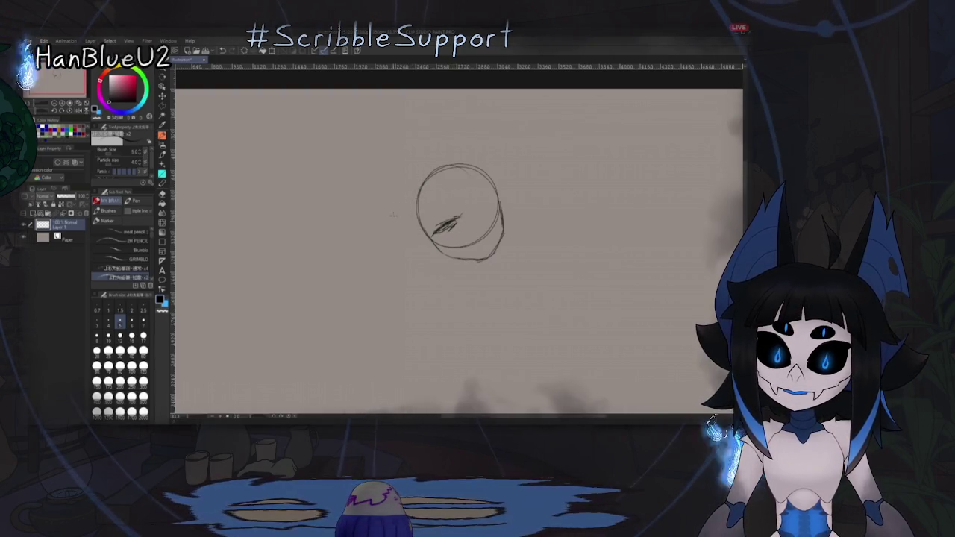
pyautogui.moveTo(405, 187); pyautogui.dragTo(407, 231)
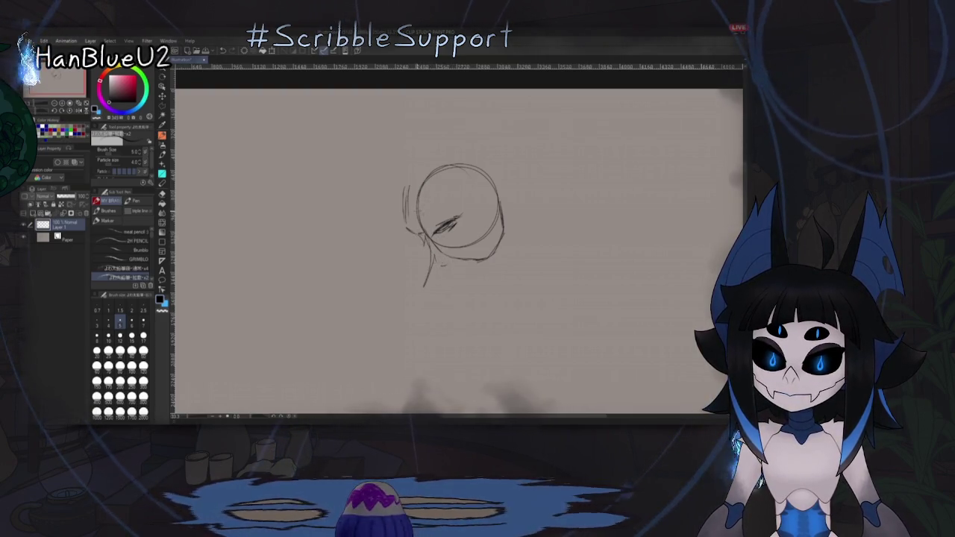
pyautogui.moveTo(440, 193)
pyautogui.mouseDown()
pyautogui.moveTo(445, 208)
pyautogui.moveTo(462, 191)
pyautogui.mouseUp()
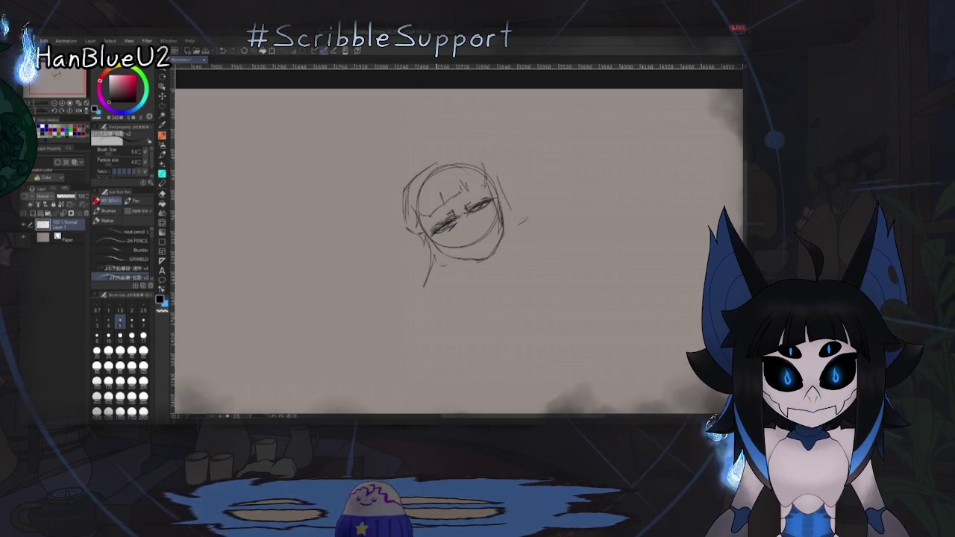
# Step: Add a stroke across the top of the head and reposition the view around the sketch
pyautogui.moveTo(462, 157); pyautogui.dragTo(479, 158)
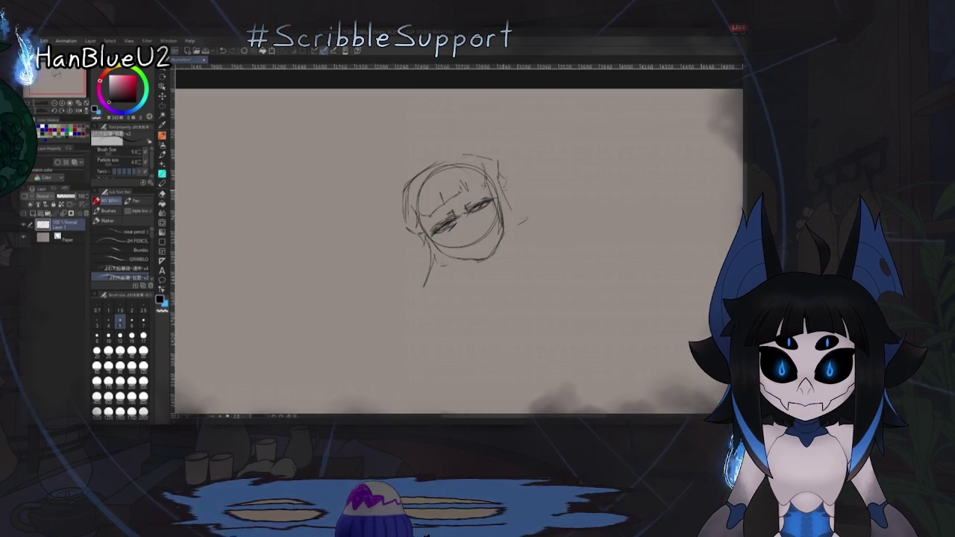
pyautogui.moveTo(479, 231); pyautogui.dragTo(467, 226)
pyautogui.moveTo(466, 273); pyautogui.dragTo(459, 237)
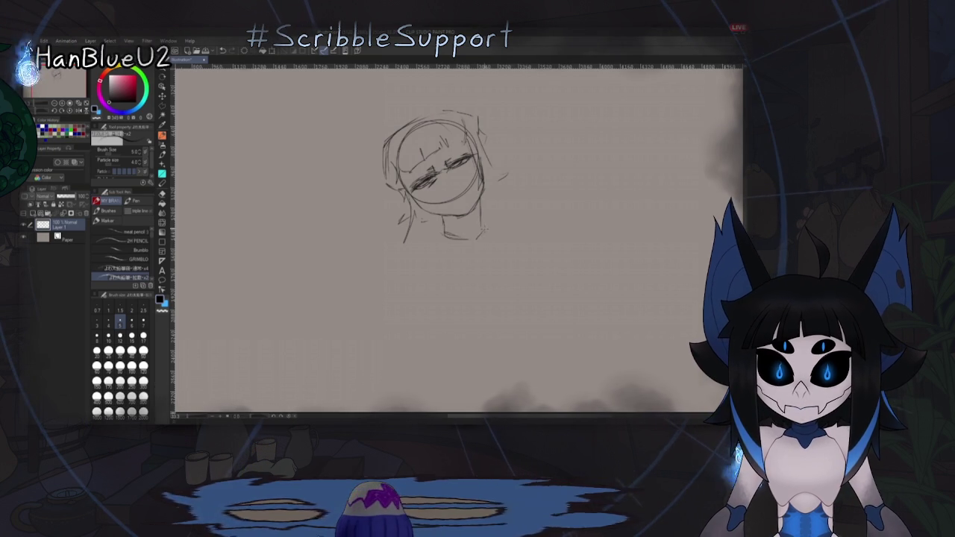
pyautogui.moveTo(459, 236)
pyautogui.mouseDown()
pyautogui.moveTo(470, 247)
pyautogui.moveTo(455, 253)
pyautogui.mouseUp()
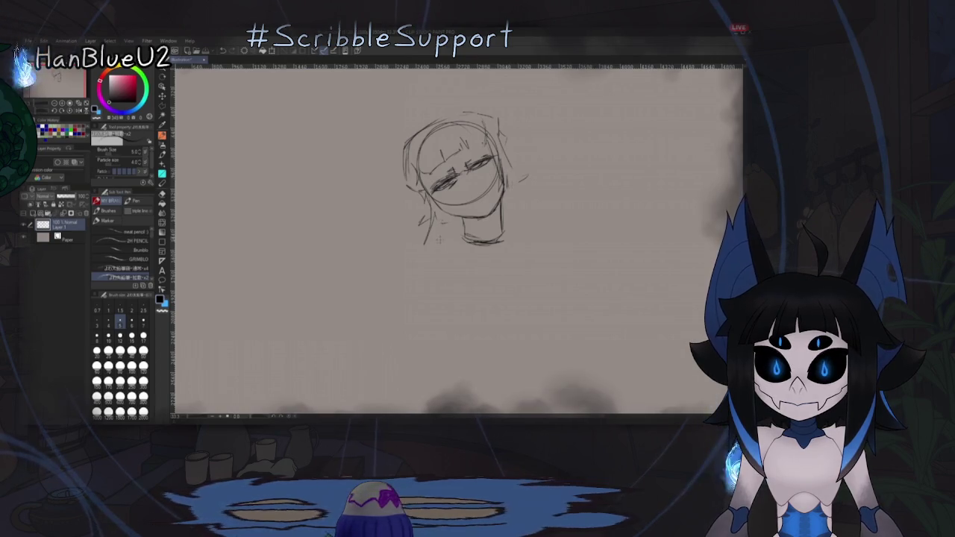
pyautogui.moveTo(439, 240); pyautogui.dragTo(435, 250)
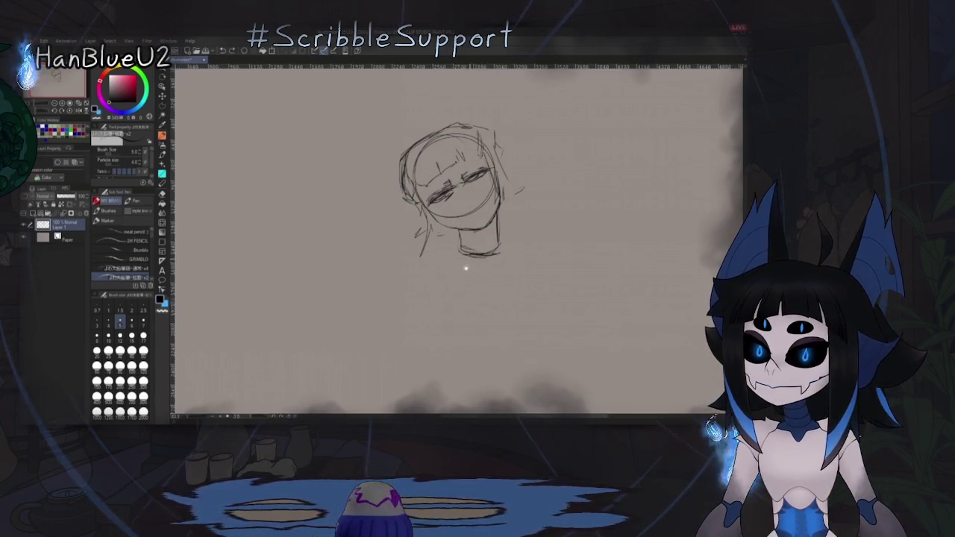
pyautogui.moveTo(459, 262); pyautogui.dragTo(467, 233)
pyautogui.scroll(-2, 478, 240)
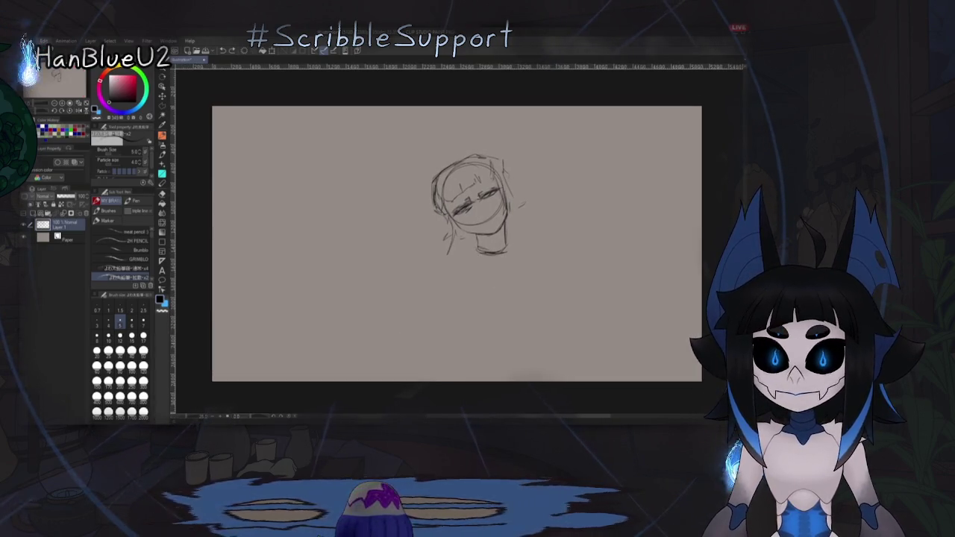
# Step: Free-transform the head sketch smaller and move it near the top of the canvas
pyautogui.hotkey('ctrl', 't')
pyautogui.moveTo(531, 263); pyautogui.dragTo(488, 187)
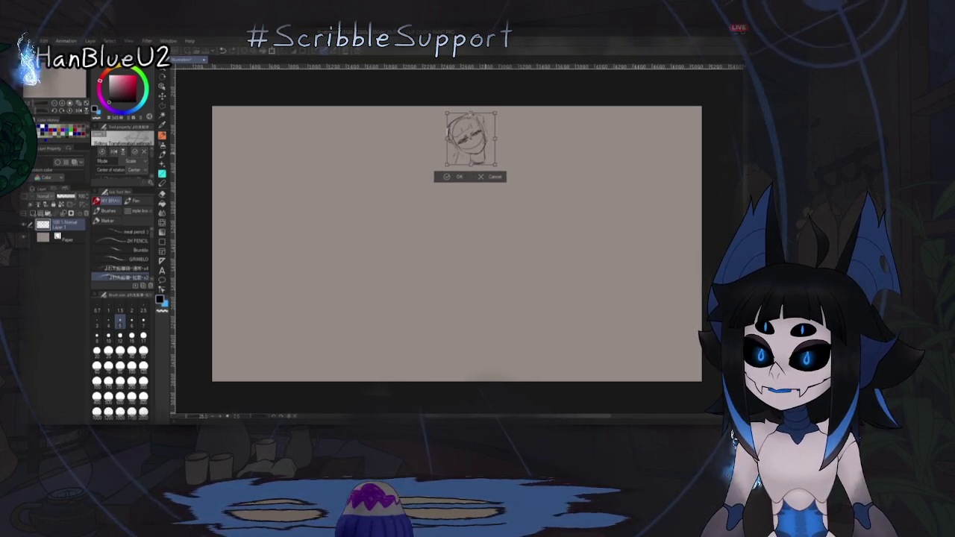
pyautogui.press('Return')
pyautogui.scroll(3, 448, 297)
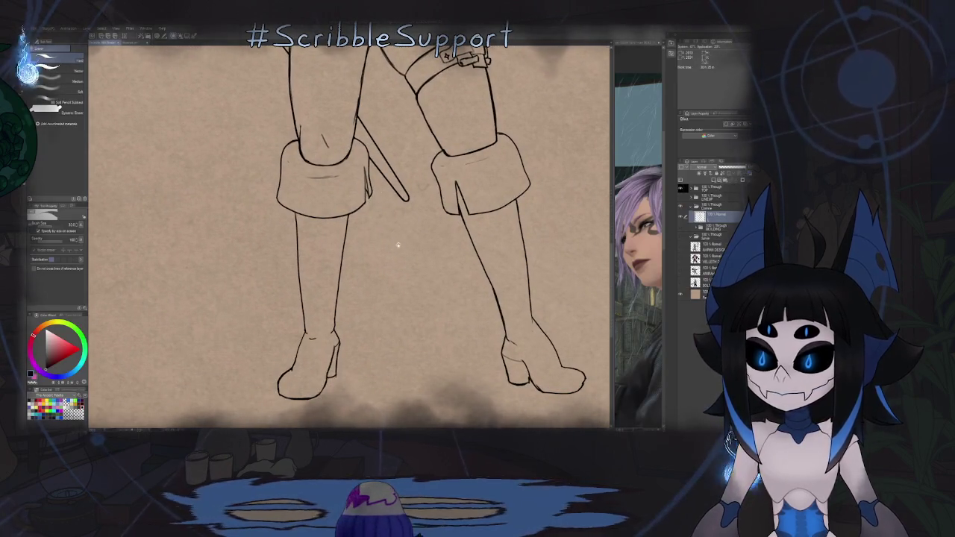
# Step: Zoom out over the full elf lineart and flip the canvas horizontally to check it
pyautogui.scroll(-3, 390, 282)
pyautogui.scroll(3, 368, 296)
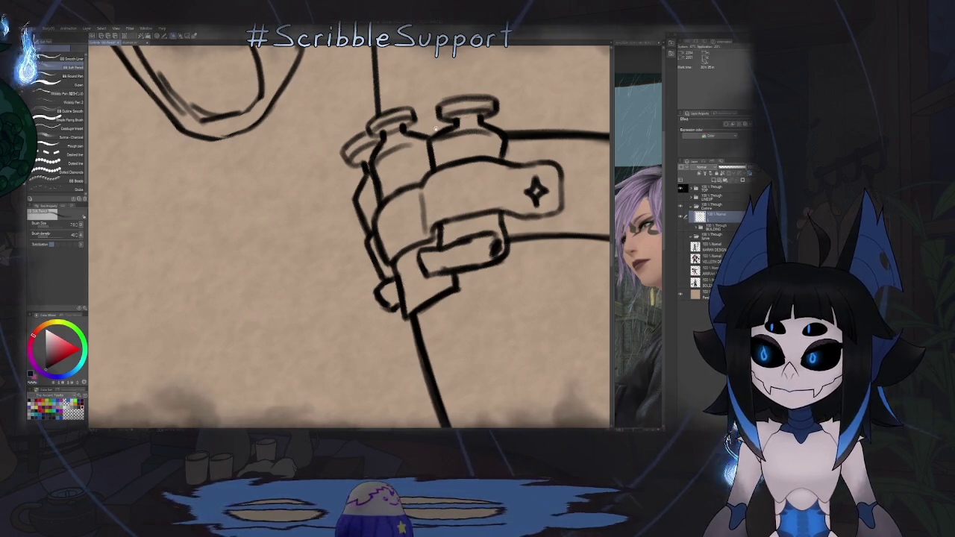
pyautogui.scroll(2, 436, 133)
pyautogui.scroll(-5, 418, 187)
pyautogui.scroll(2, 391, 211)
pyautogui.scroll(-1, 393, 211)
pyautogui.scroll(-2, 401, 218)
pyautogui.scroll(-1, 410, 226)
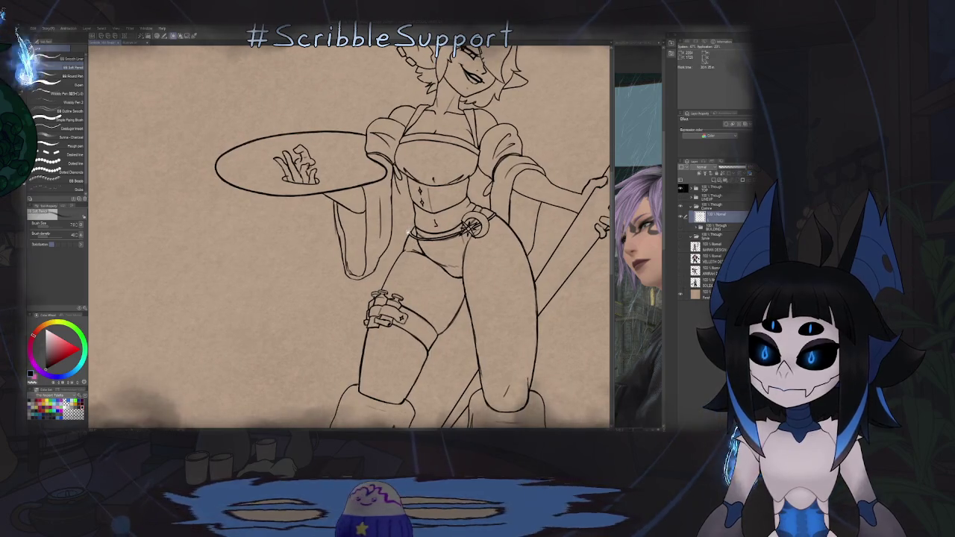
pyautogui.scroll(-2, 407, 231)
pyautogui.press('h')
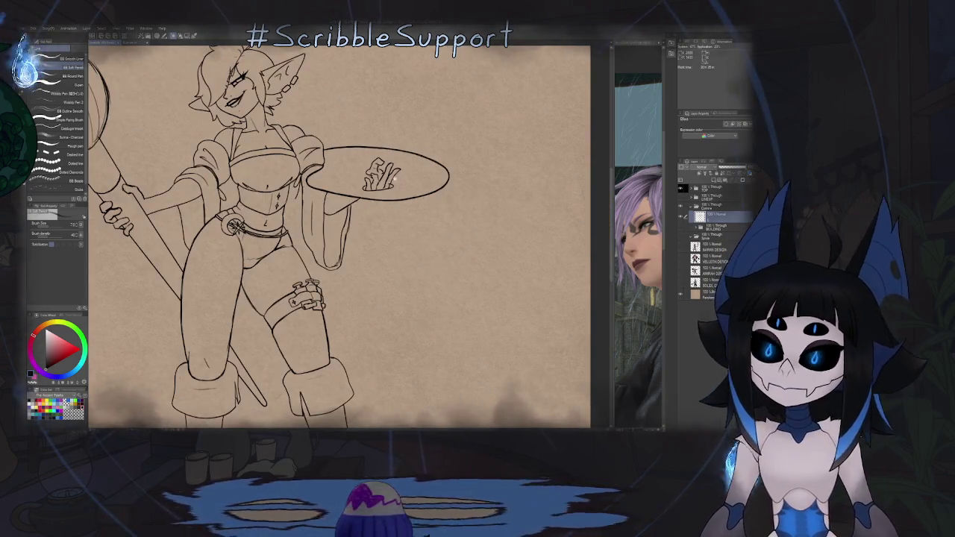
pyautogui.scroll(5, 399, 177)
pyautogui.press('e')
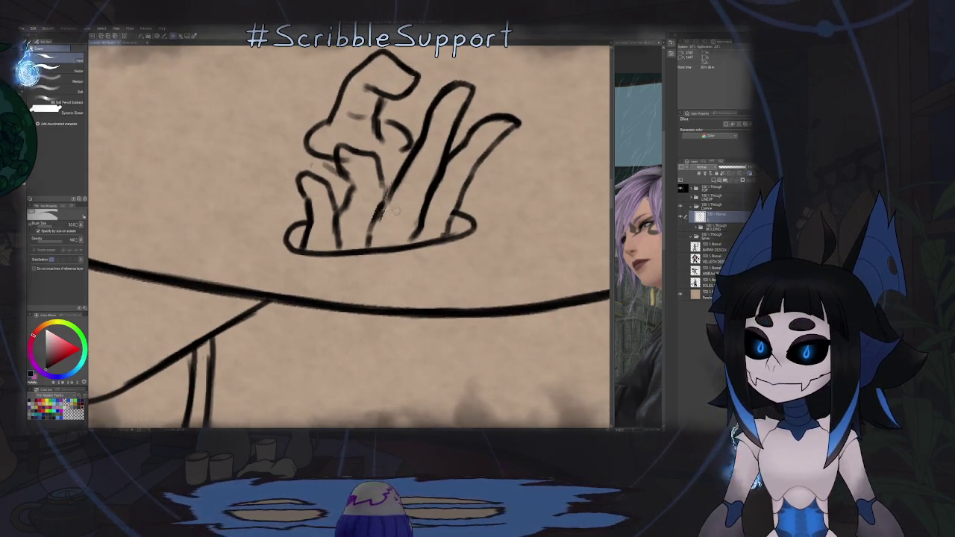
# Step: Zoom in on the hand on the palette, tilt the canvas for pen strokes, then reset rotation upright
pyautogui.scroll(-4, 360, 212)
pyautogui.scroll(-2, 358, 214)
pyautogui.scroll(5, 365, 194)
pyautogui.scroll(1, 367, 183)
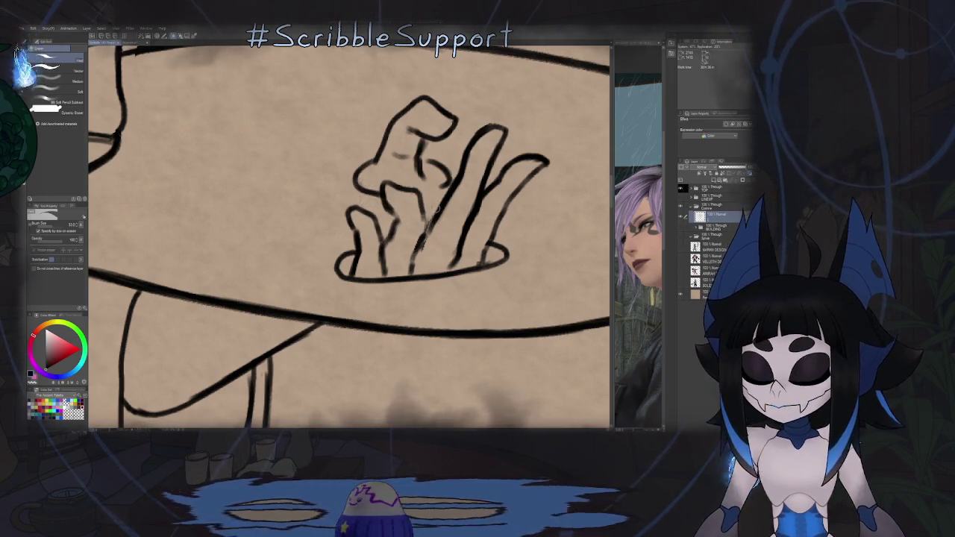
pyautogui.press('p')
pyautogui.press('-')
pyautogui.press('-')
pyautogui.scroll(2, 391, 154)
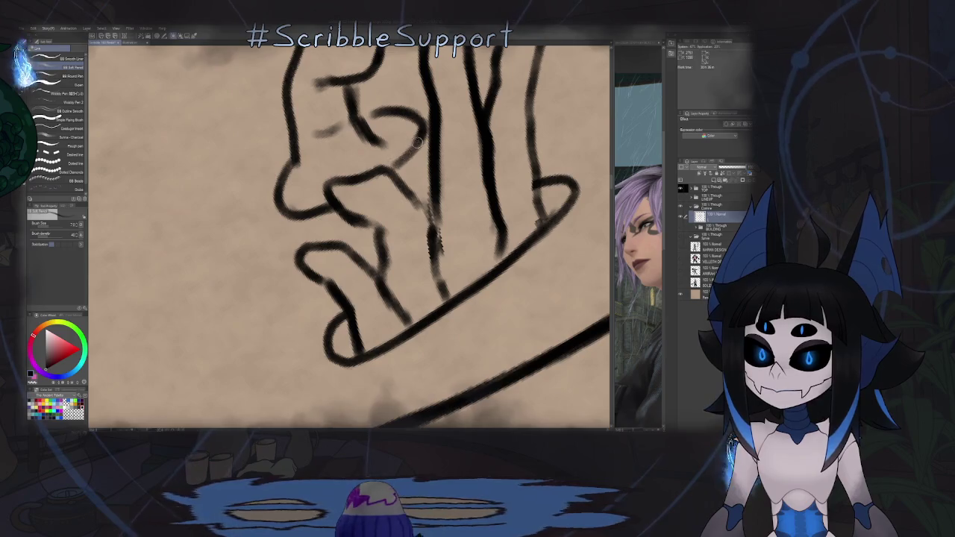
pyautogui.scroll(-2, 379, 114)
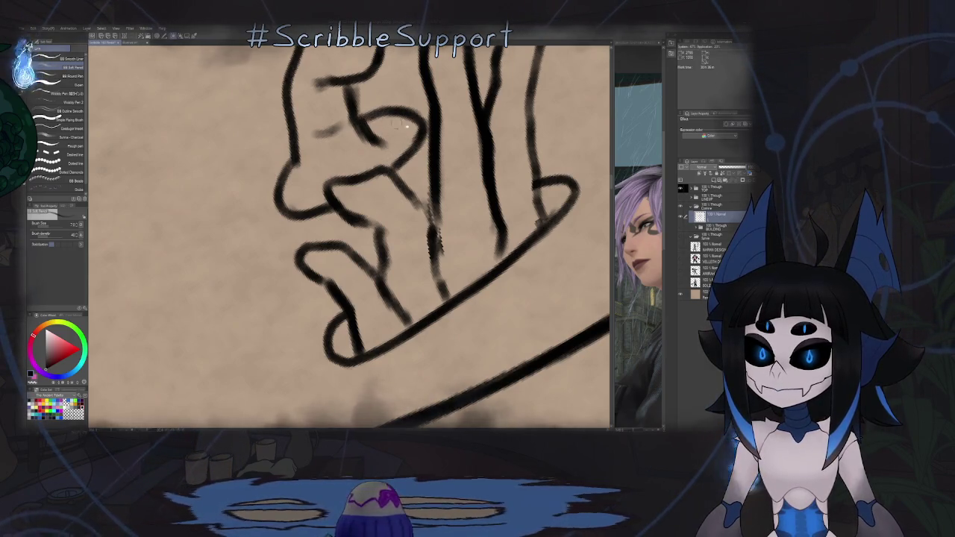
pyautogui.hotkey('ctrl', '0')
pyautogui.scroll(-2, 419, 239)
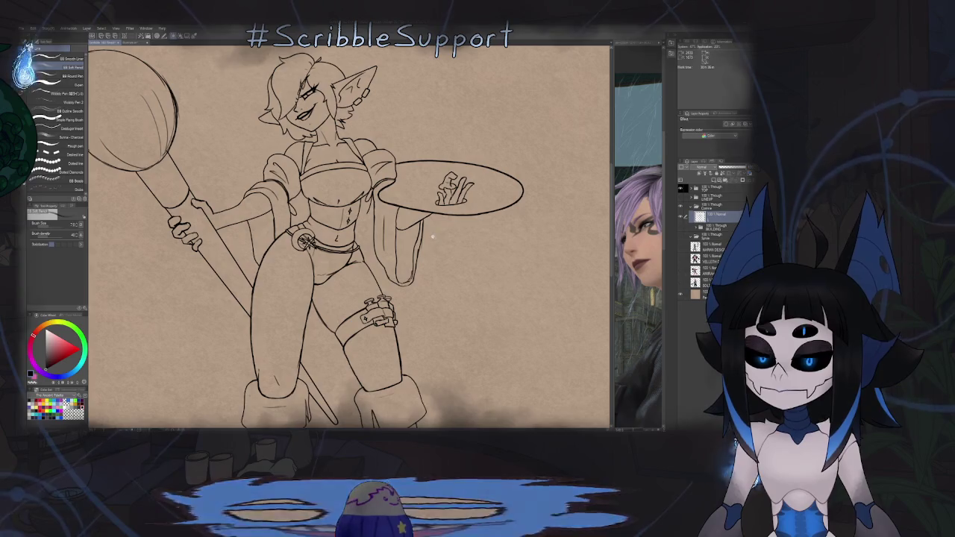
pyautogui.scroll(4, 433, 251)
pyautogui.press('e')
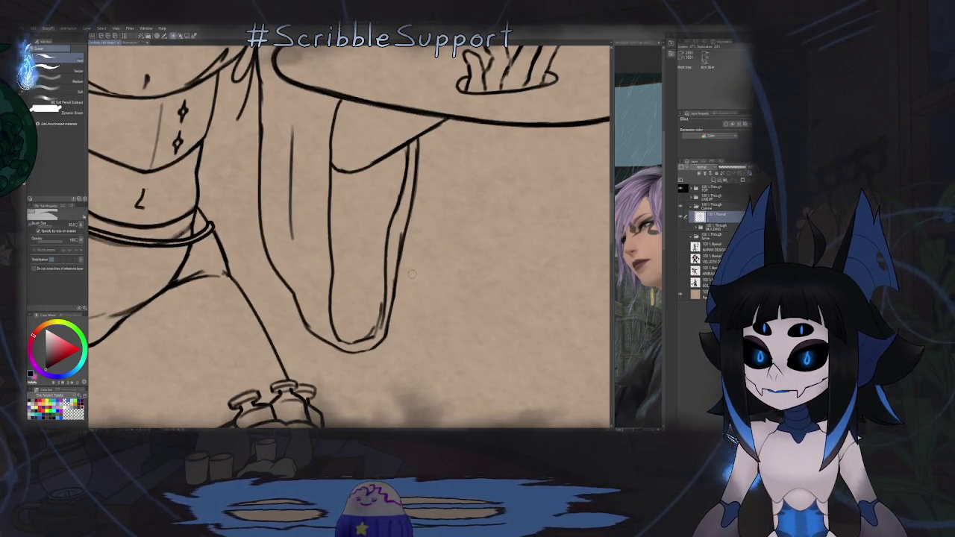
# Step: Zoom in on the hand gripping the brush staff and rotate the canvas counter-clockwise
pyautogui.scroll(-4, 416, 231)
pyautogui.scroll(1, 418, 263)
pyautogui.moveTo(416, 262)
pyautogui.mouseDown()
pyautogui.moveTo(457, 196)
pyautogui.moveTo(448, 224)
pyautogui.mouseUp()
pyautogui.scroll(1, 388, 209)
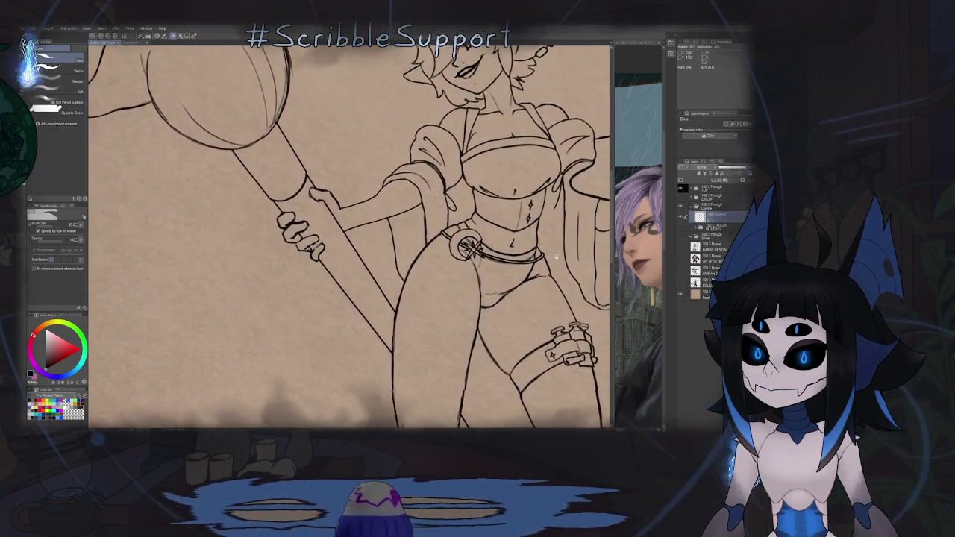
pyautogui.scroll(4, 362, 206)
pyautogui.scroll(1, 362, 206)
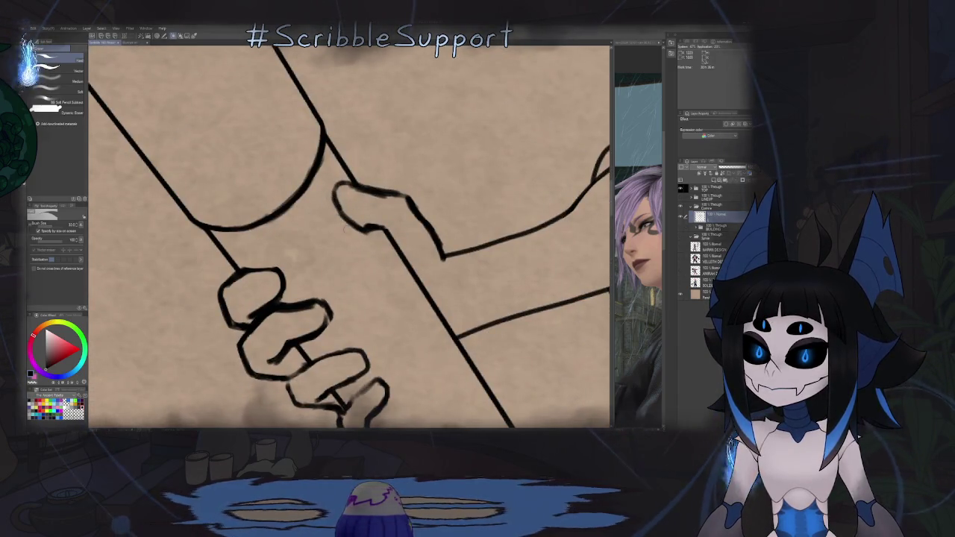
pyautogui.scroll(-4, 346, 239)
pyautogui.scroll(-2, 346, 239)
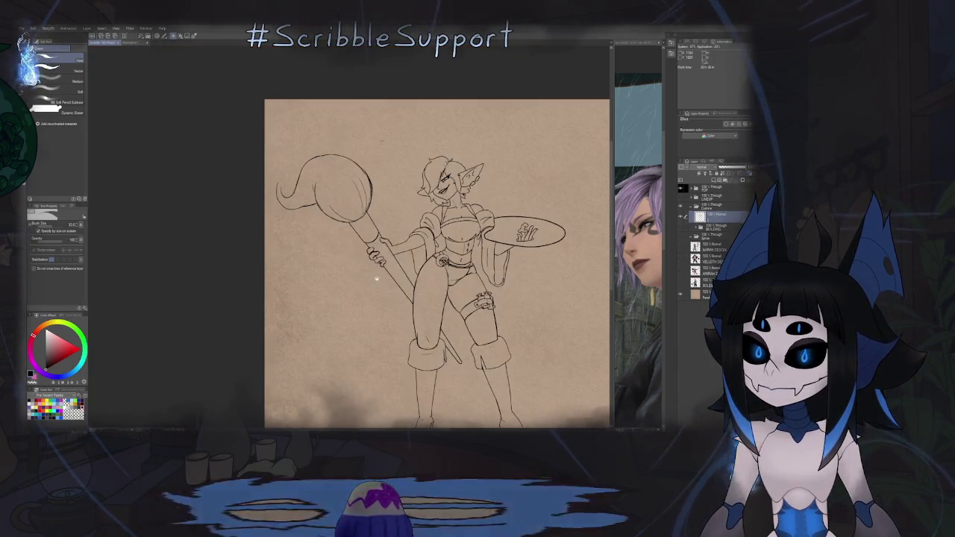
pyautogui.moveTo(345, 239); pyautogui.dragTo(371, 278)
pyautogui.scroll(5, 371, 279)
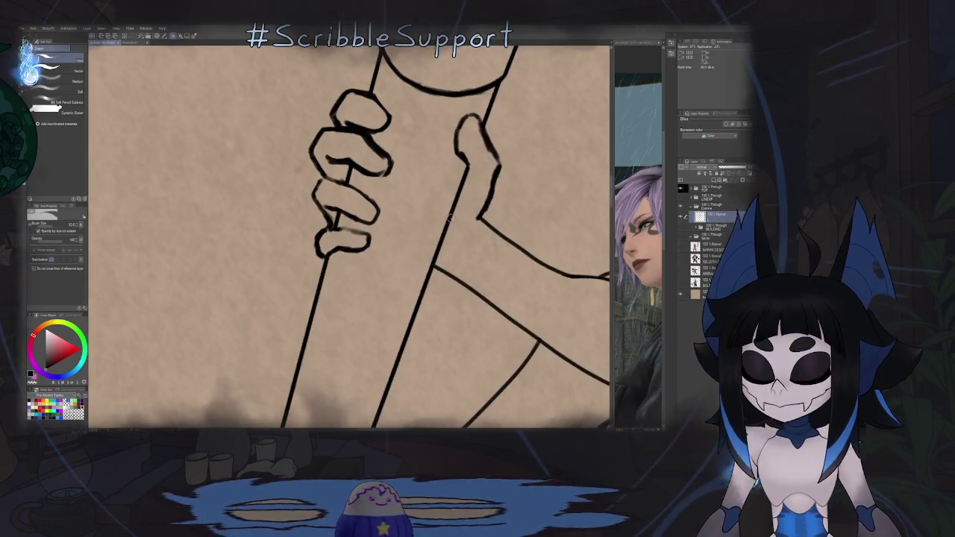
# Step: Rework the gripping fingers with the pen, then zoom out to check the whole figure
pyautogui.press('p')
pyautogui.moveTo(457, 173); pyautogui.dragTo(375, 173)
pyautogui.scroll(1, 374, 174)
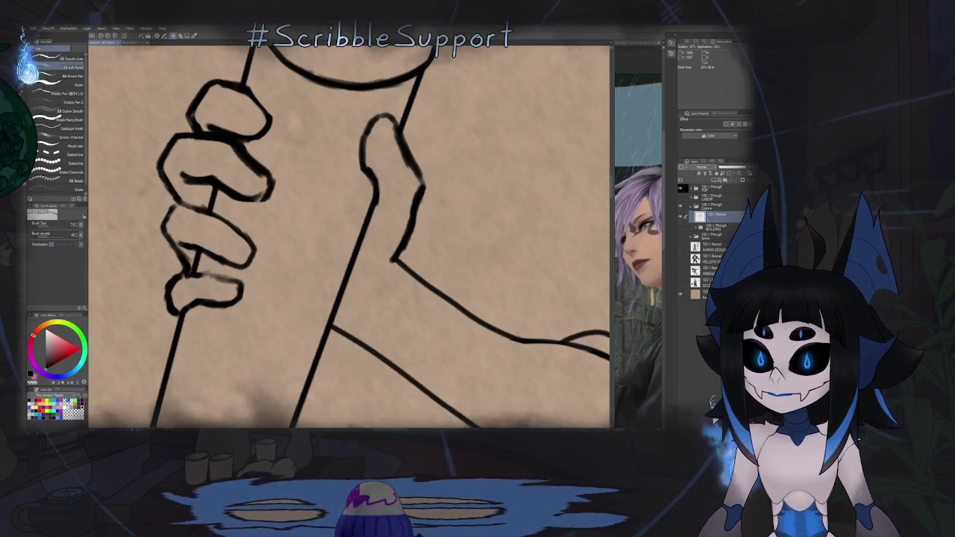
pyautogui.scroll(-3, 429, 213)
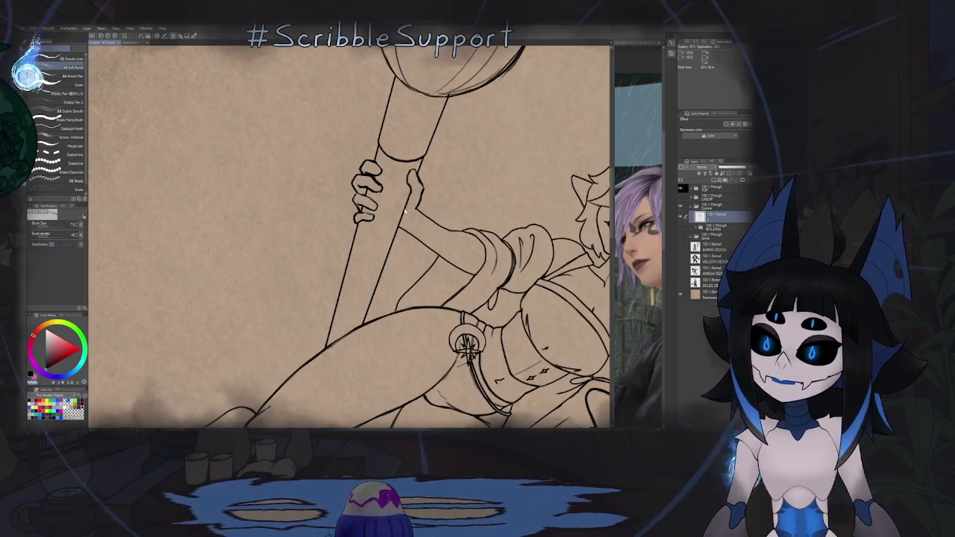
pyautogui.scroll(-2, 405, 212)
pyautogui.scroll(-2, 381, 204)
pyautogui.scroll(-1, 386, 200)
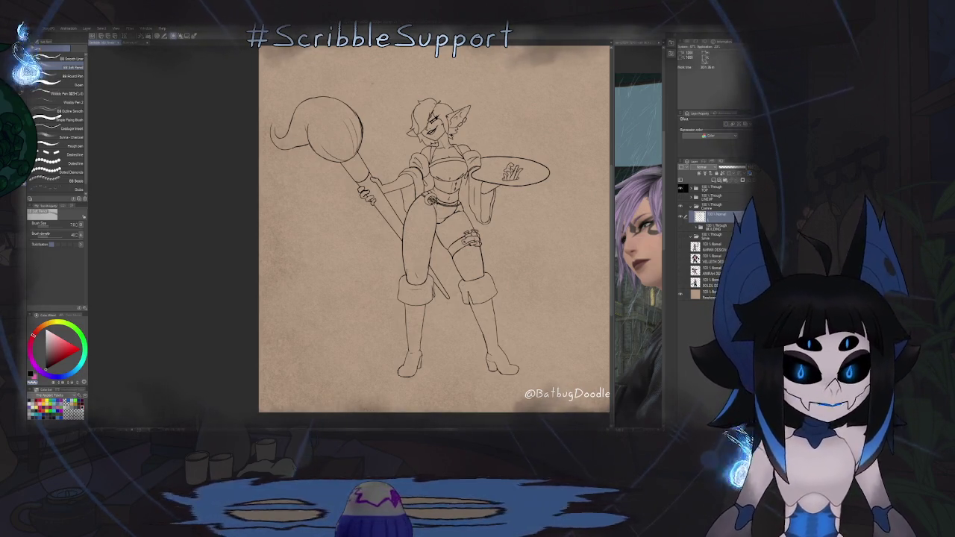
# Step: Add a new folder and blank layer above BUILDING, then sample a colour from the reference
pyautogui.scroll(2, 447, 242)
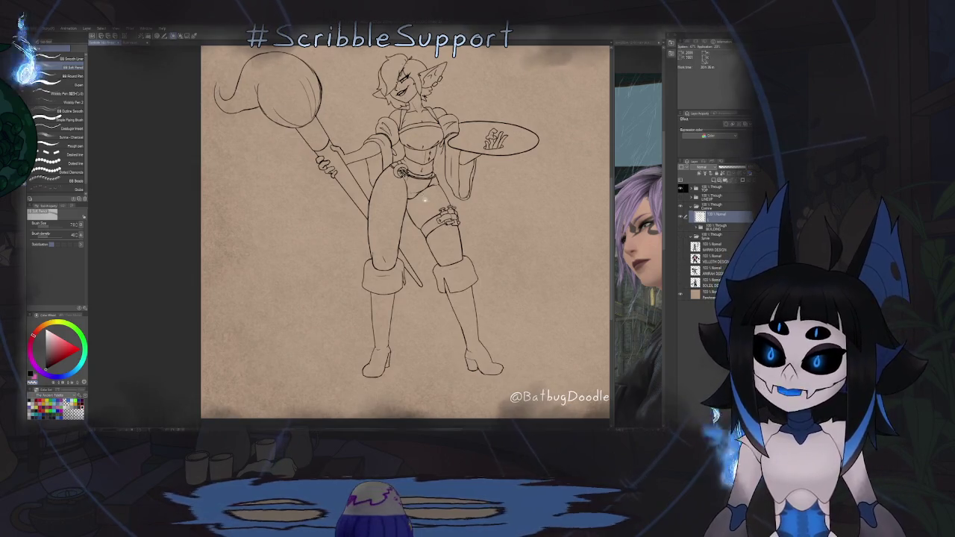
pyautogui.scroll(1, 424, 198)
pyautogui.scroll(1, 425, 198)
pyautogui.scroll(1, 425, 198)
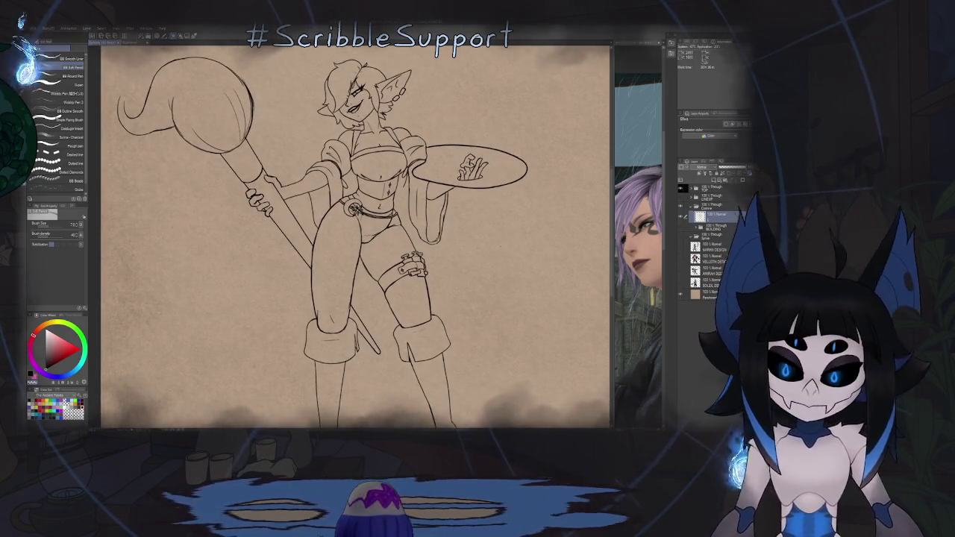
pyautogui.click(717, 226)
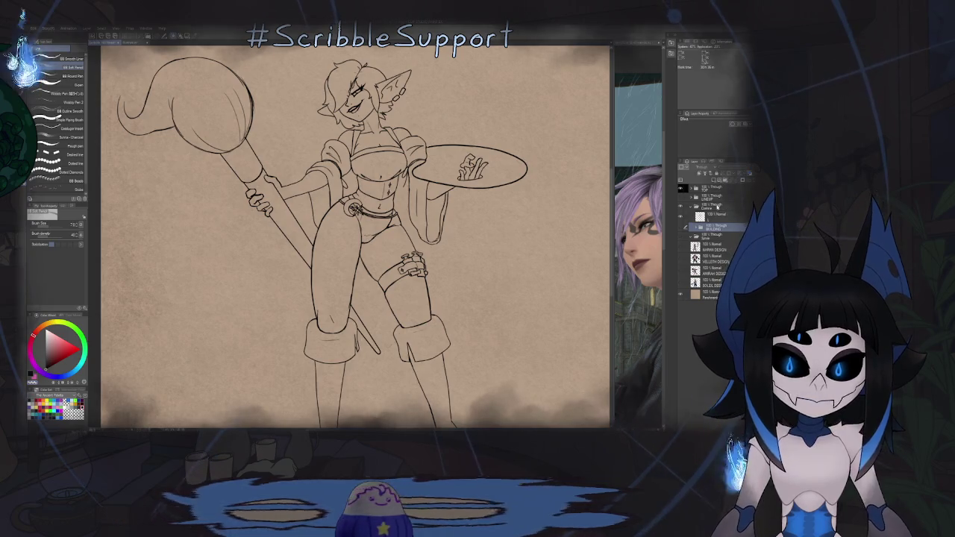
pyautogui.hotkey('ctrl', 'g')
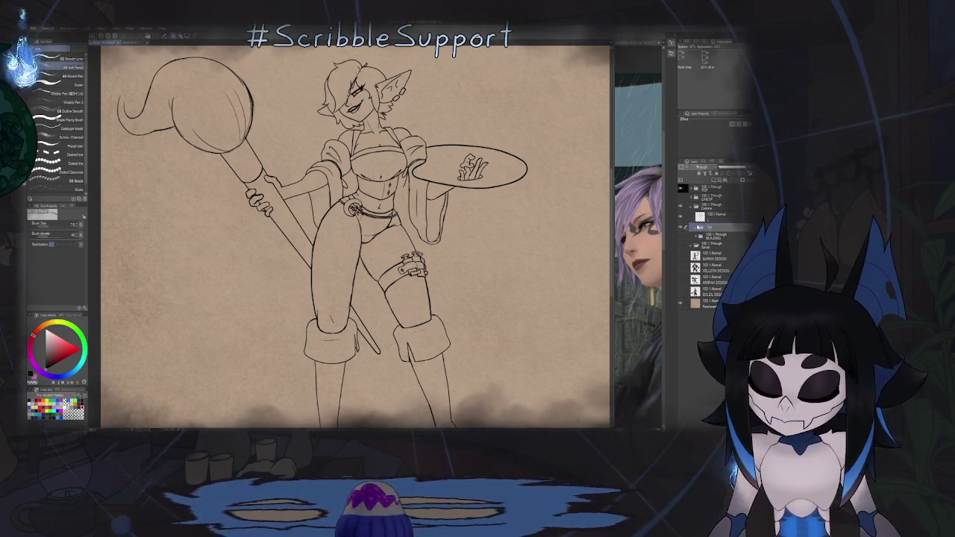
pyautogui.click(711, 228)
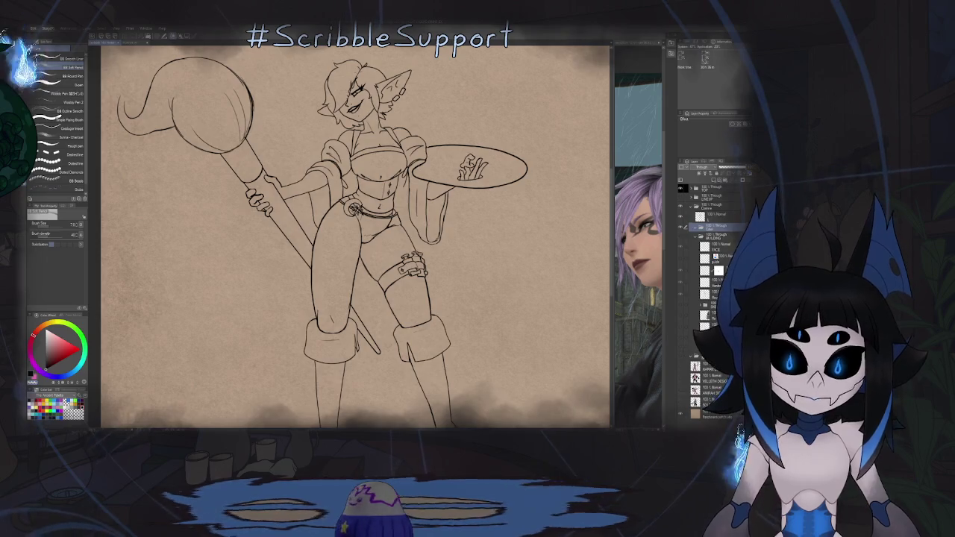
pyautogui.hotkey('ctrl', 'shift', 'n')
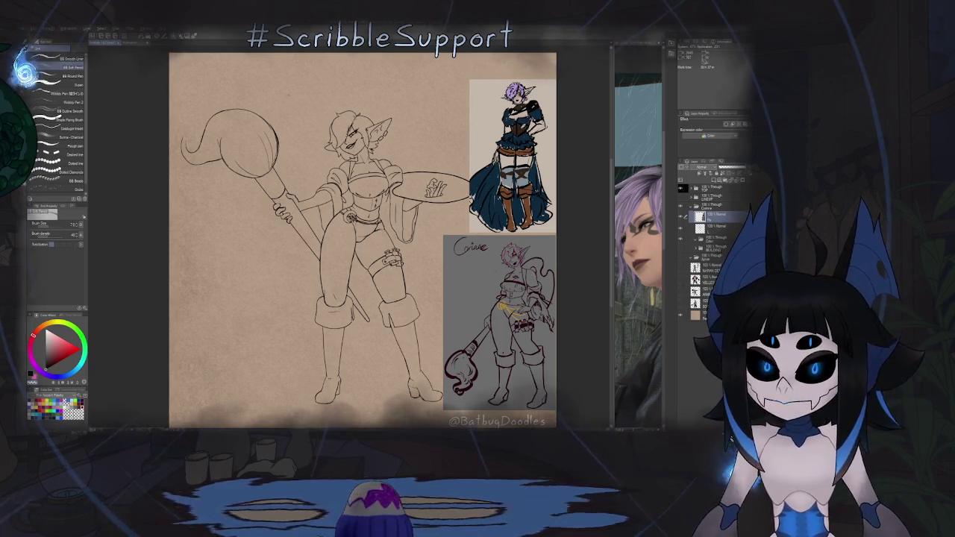
pyautogui.keyDown('alt'); pyautogui.click(520, 129); pyautogui.keyUp('alt')
pyautogui.press('g')
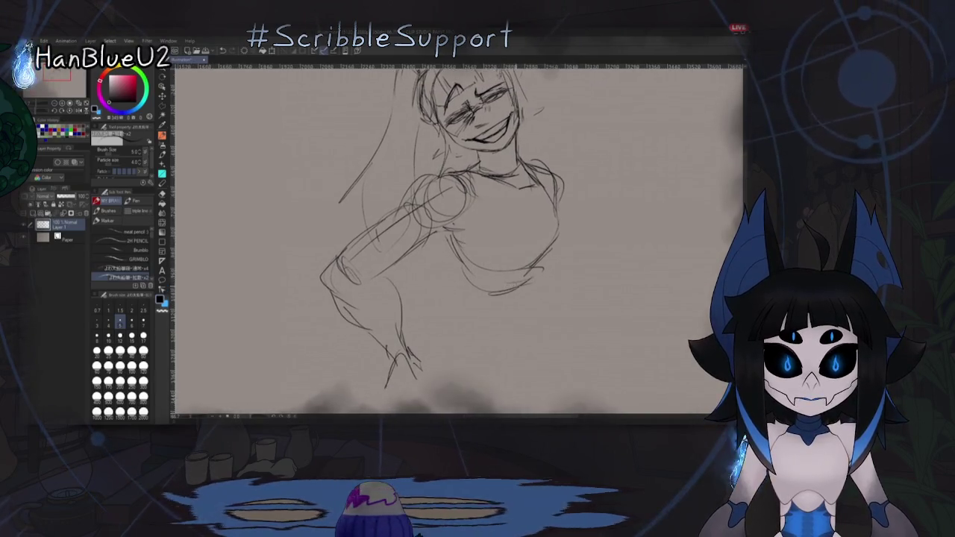
# Step: Mirror the view to check the sketch, then erase stray lines near the lower arm
pyautogui.scroll(-2, 486, 315)
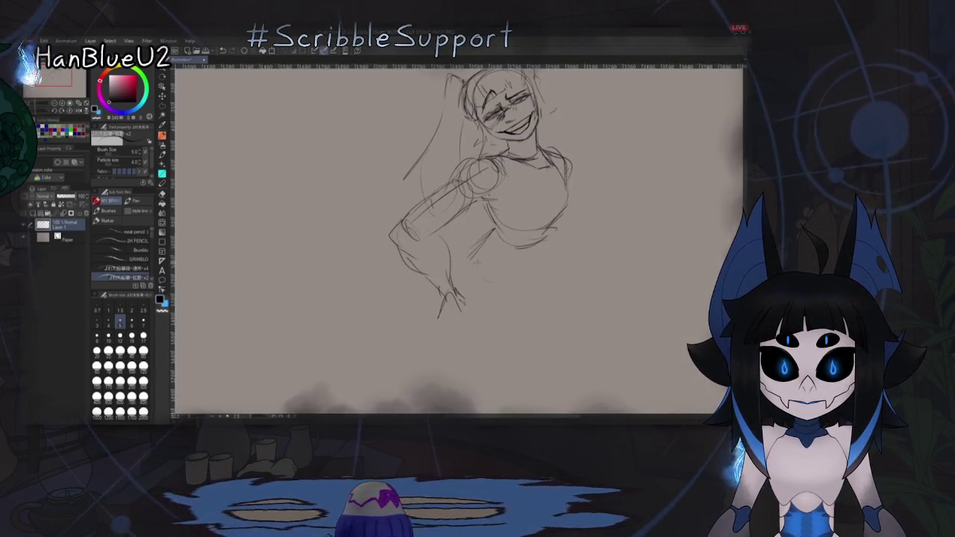
pyautogui.press('h')
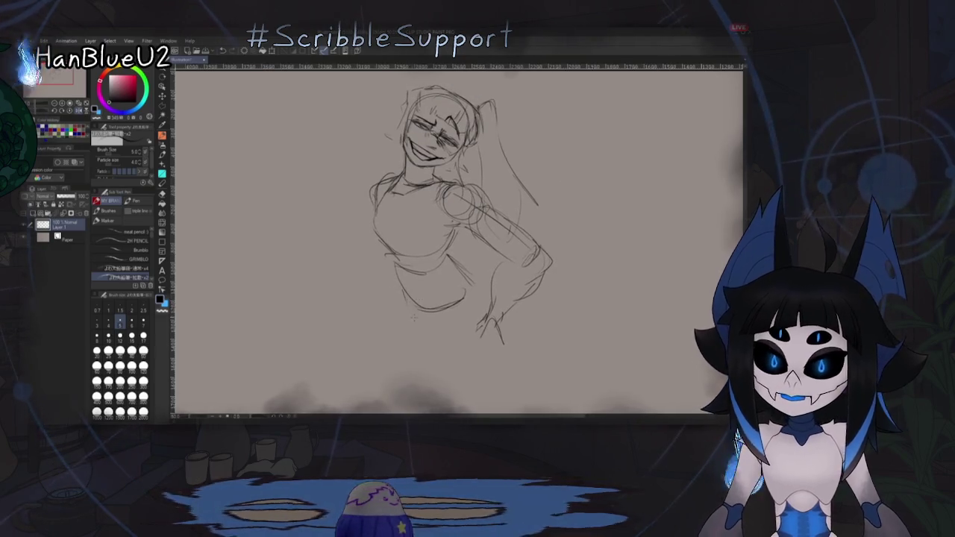
pyautogui.press('h')
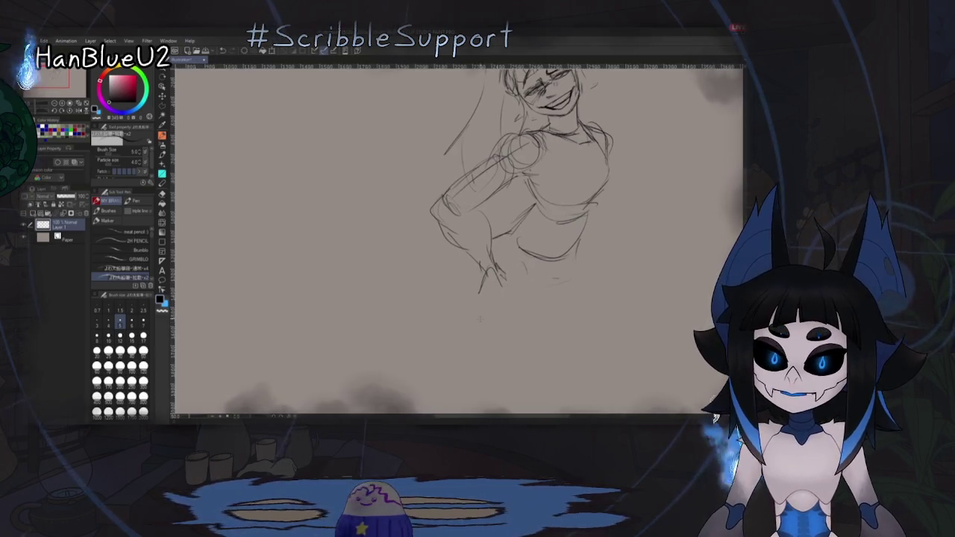
pyautogui.press('e')
pyautogui.moveTo(482, 287); pyautogui.dragTo(476, 311)
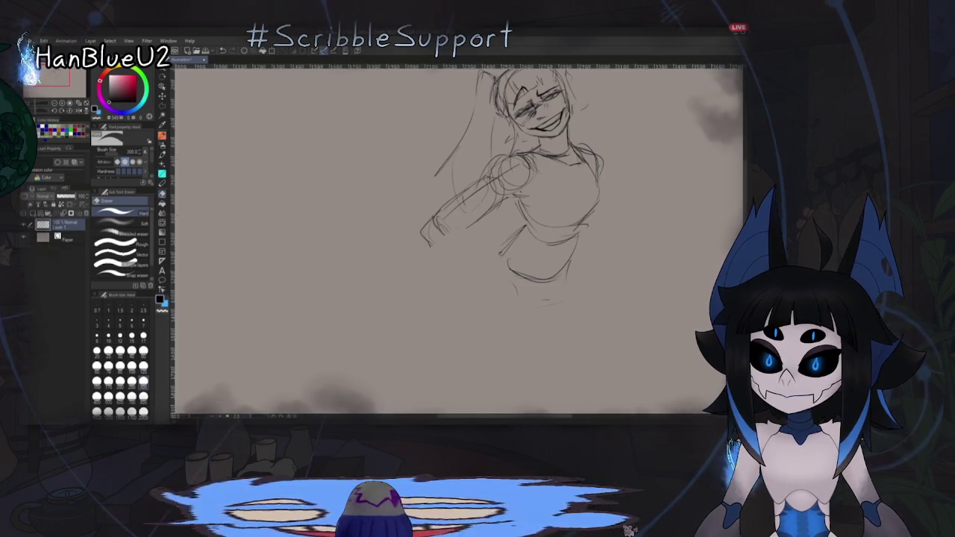
pyautogui.press('p')
# Step: Check the hand, arm and pose with repeated horizontal flips, then rework the forearm contour
pyautogui.moveTo(456, 284); pyautogui.dragTo(488, 266)
pyautogui.press('h')
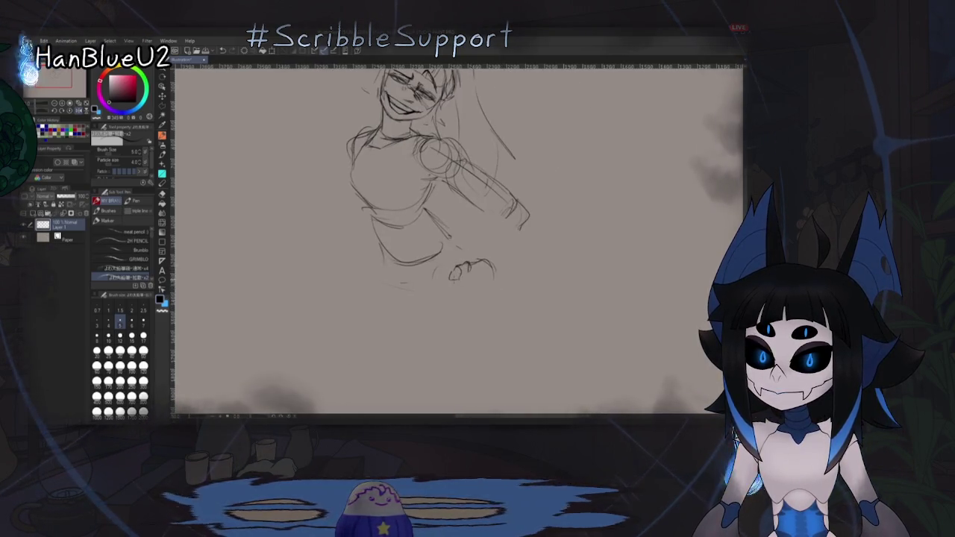
pyautogui.press('h')
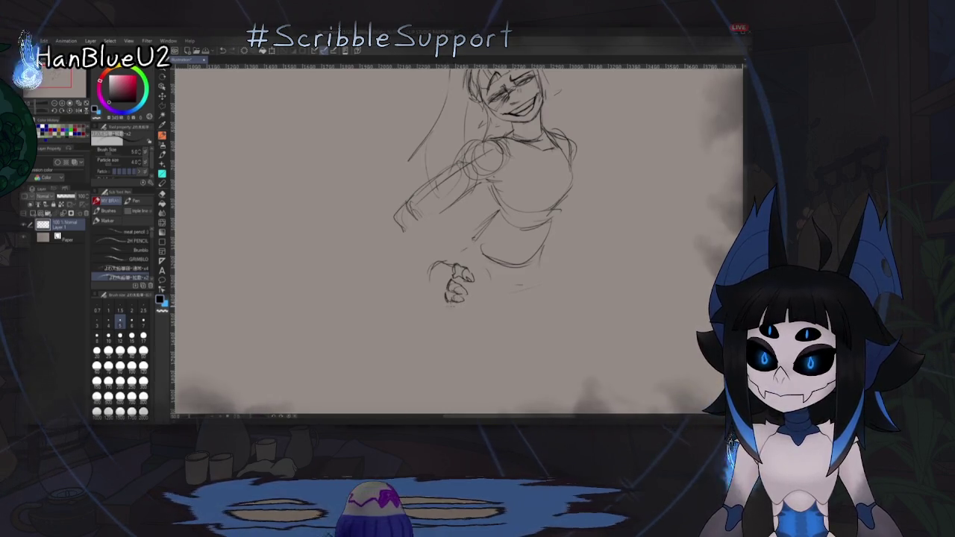
pyautogui.press('h')
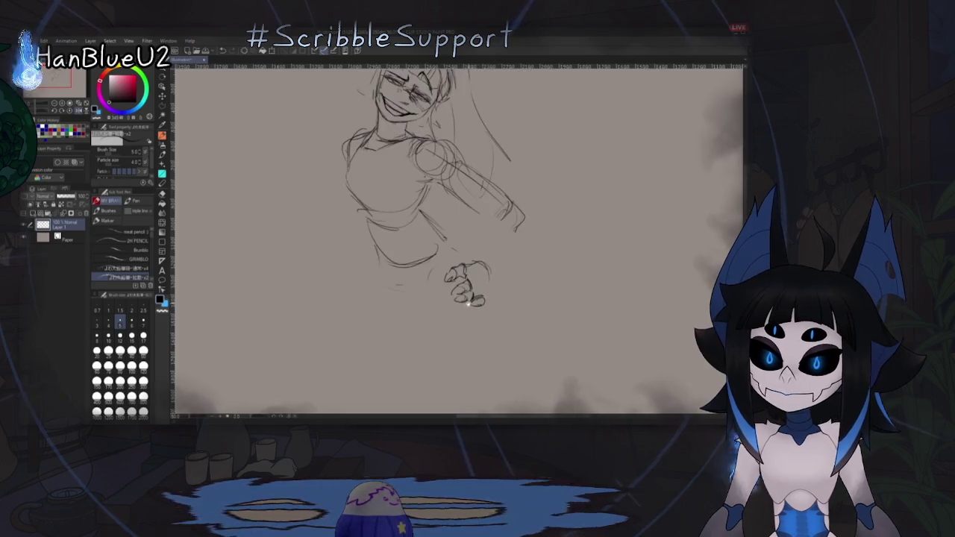
pyautogui.press('h')
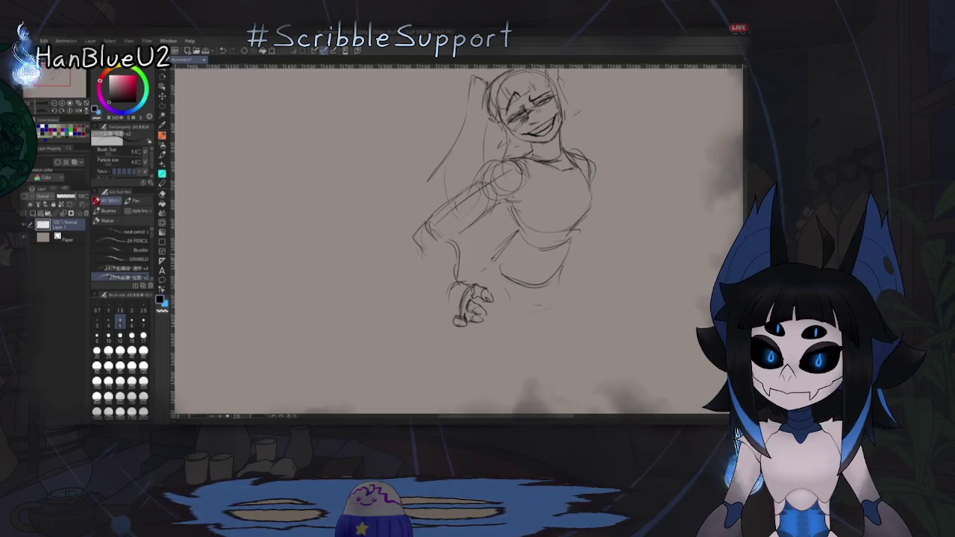
pyautogui.press('h')
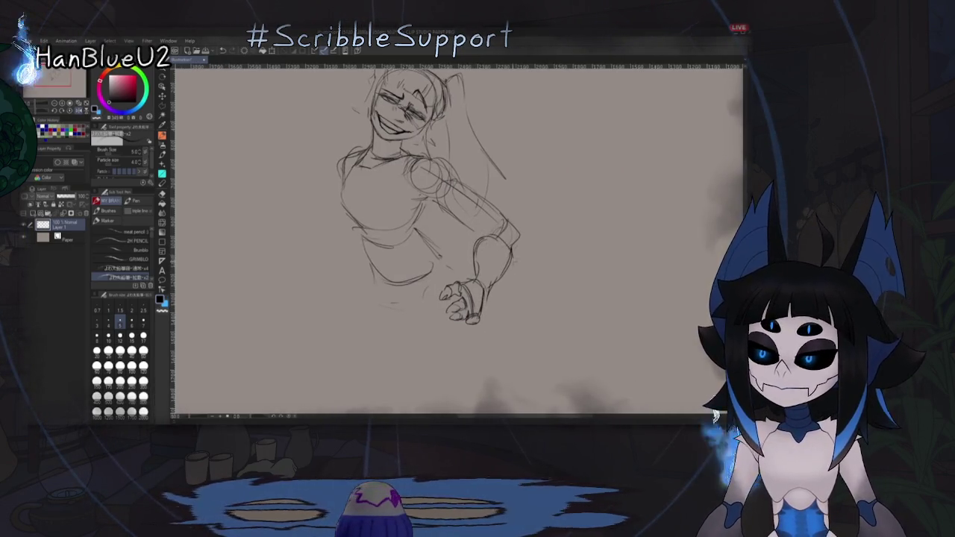
pyautogui.press('h')
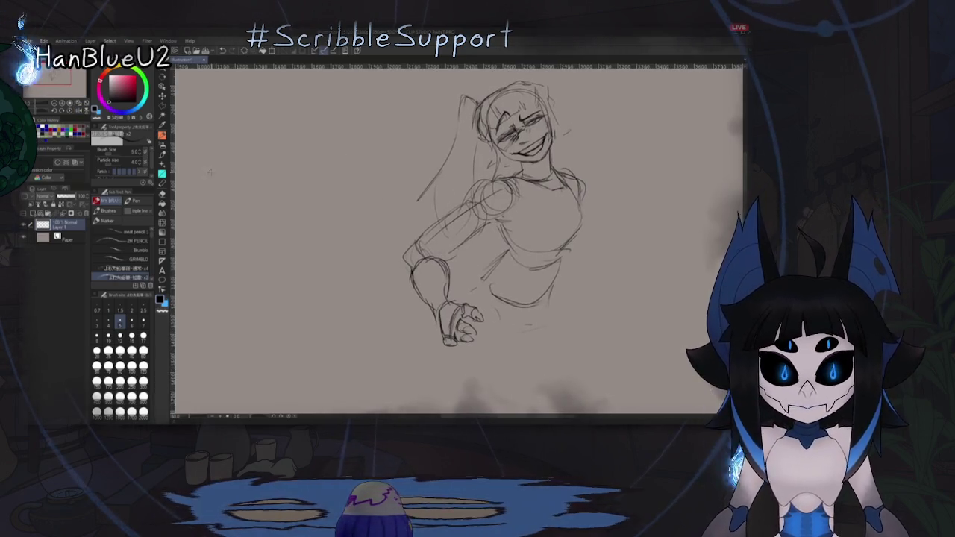
pyautogui.press('e')
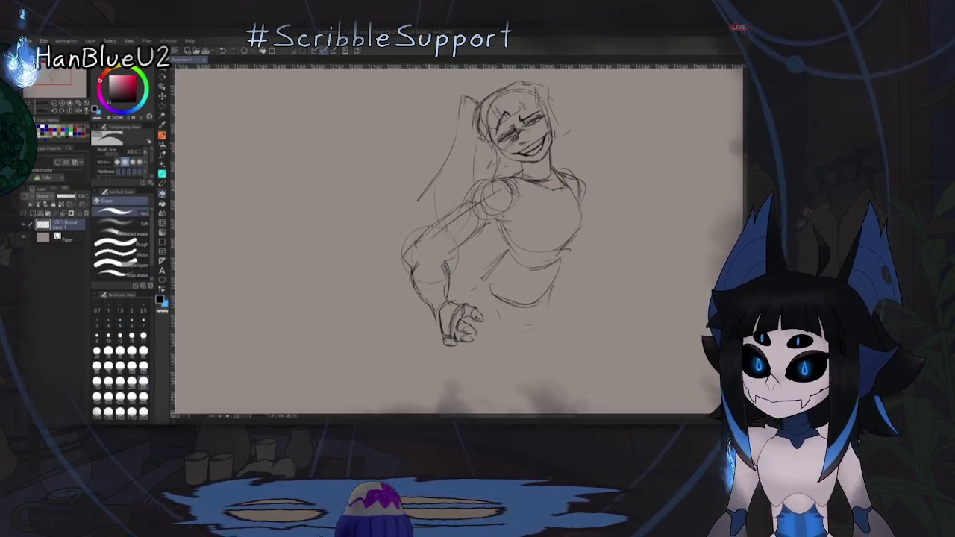
pyautogui.moveTo(445, 261)
pyautogui.mouseDown()
pyautogui.moveTo(411, 277)
pyautogui.moveTo(442, 297)
pyautogui.mouseUp()
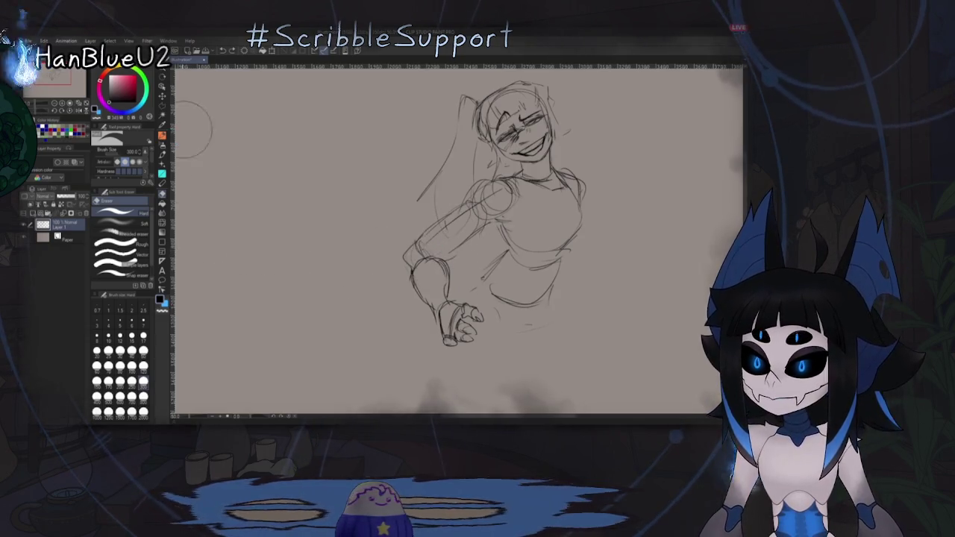
pyautogui.press('m')
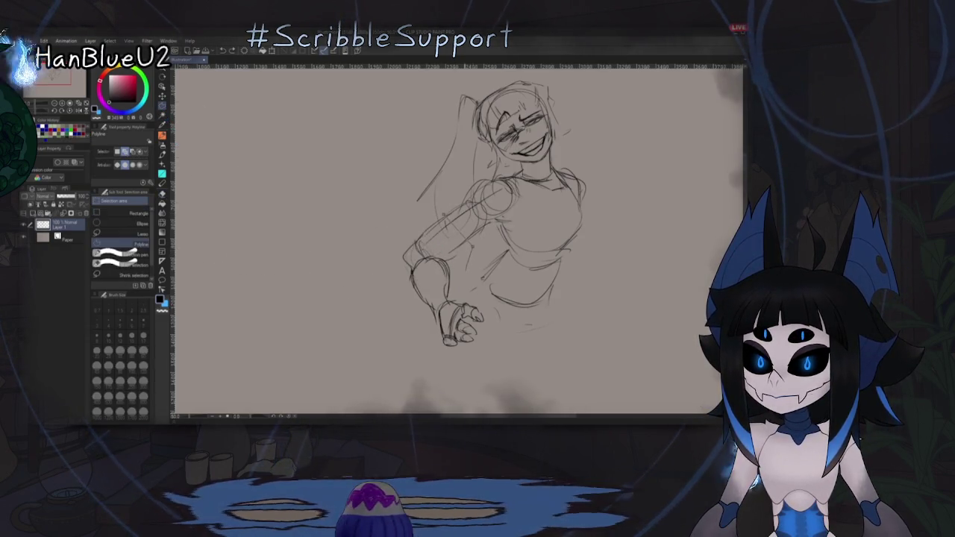
# Step: Lasso the forearm, rotate it to a new angle, and clear the selection
pyautogui.click(403, 219)
pyautogui.click(442, 214)
pyautogui.click(472, 254)
pyautogui.click(421, 287)
pyautogui.doubleClick(388, 250)
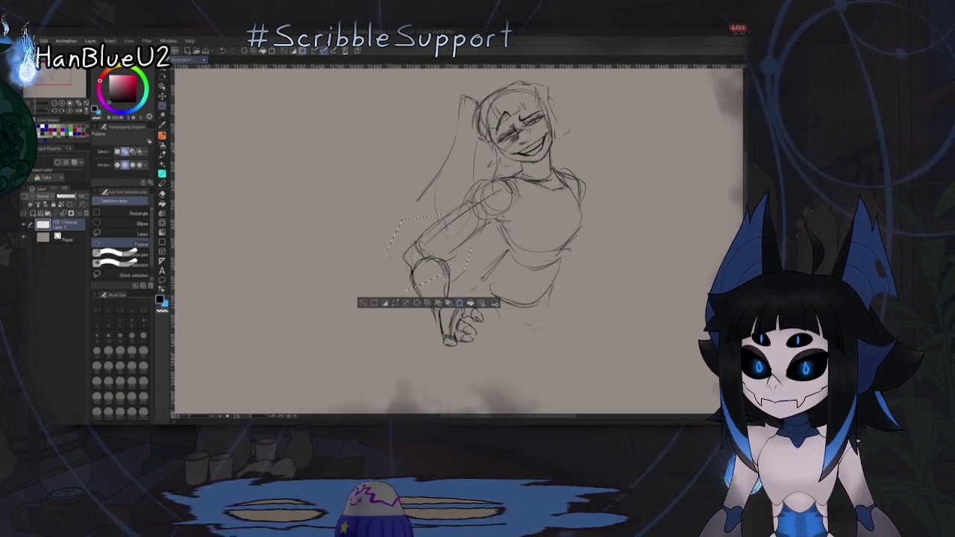
pyautogui.hotkey('ctrl', 't')
pyautogui.moveTo(483, 224); pyautogui.dragTo(478, 268)
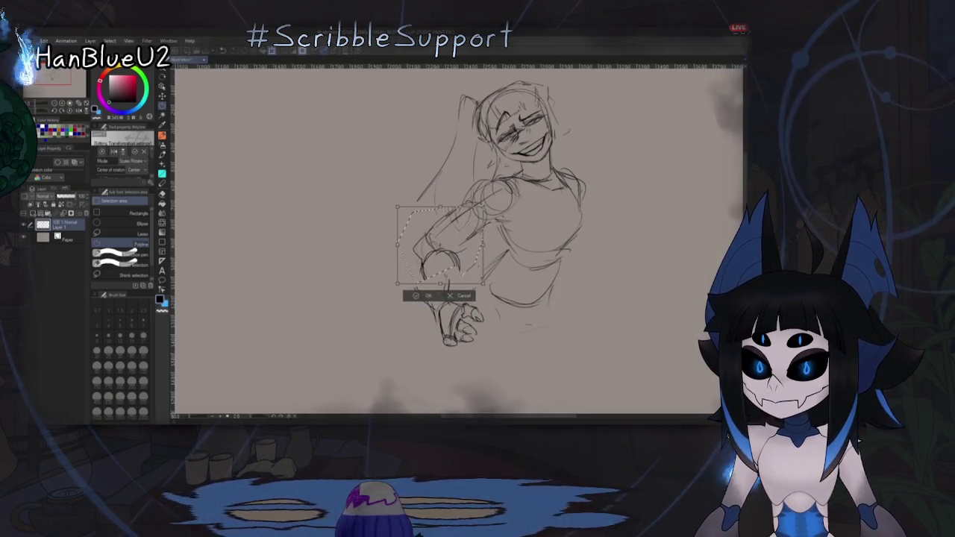
pyautogui.press('Return')
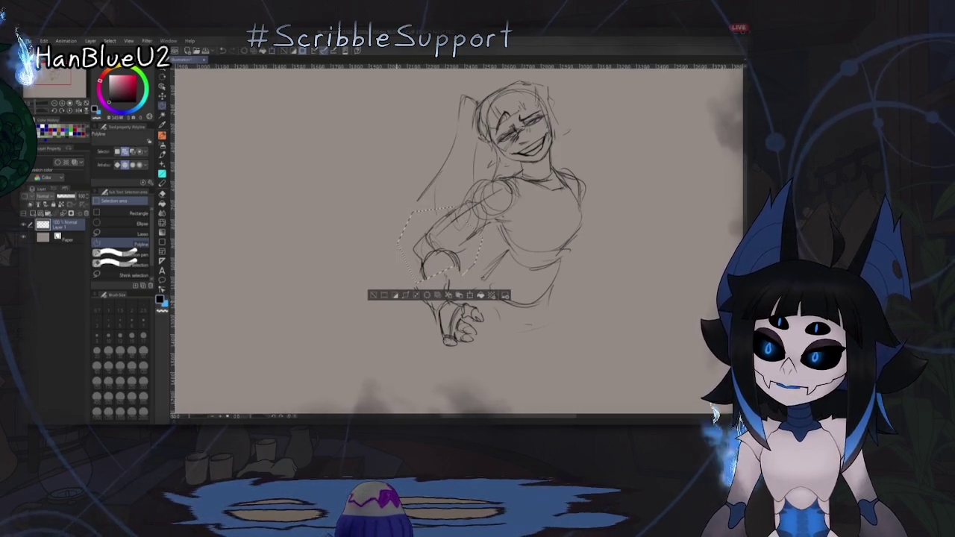
pyautogui.hotkey('ctrl', 'd')
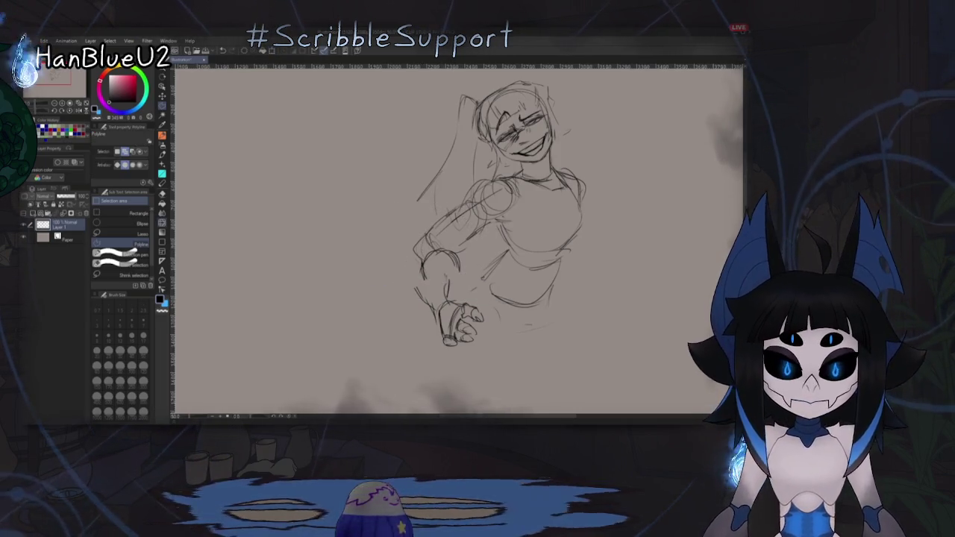
# Step: Erase the old sleeve lines and redraw them with the pencil down to the hand
pyautogui.press('e')
pyautogui.moveTo(455, 258); pyautogui.dragTo(421, 276)
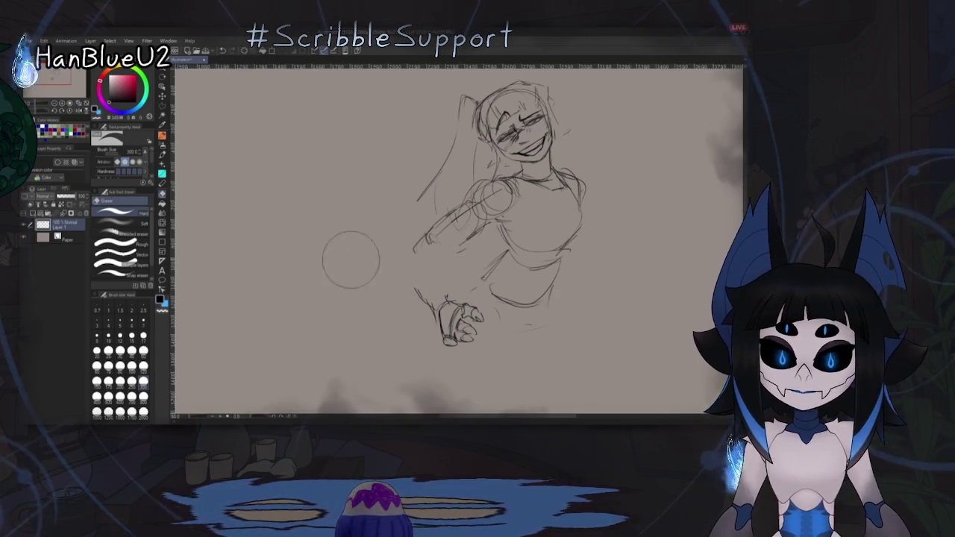
pyautogui.press('p')
pyautogui.moveTo(427, 240); pyautogui.dragTo(440, 300)
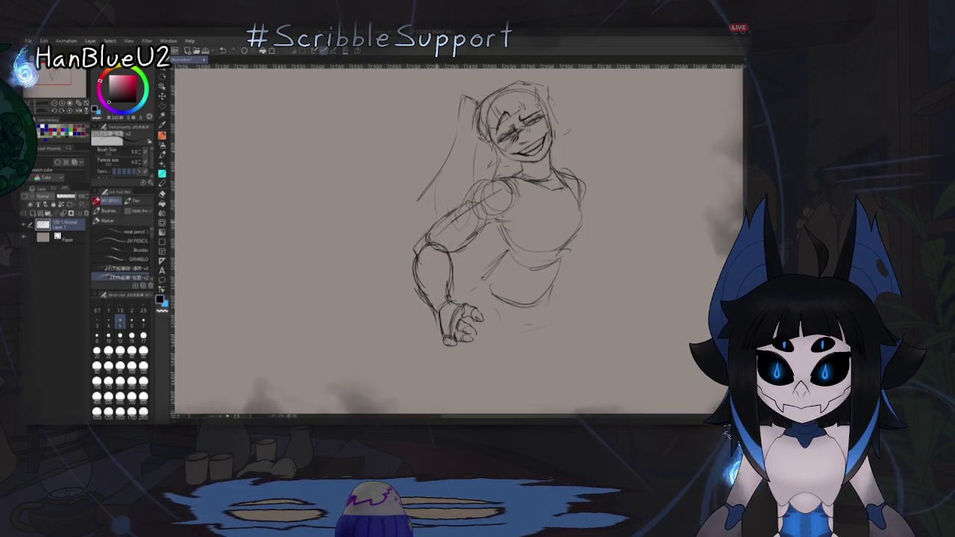
# Step: Tilt, straighten and pan the canvas view to centre the grinning figure's sketch
pyautogui.moveTo(493, 224); pyautogui.dragTo(478, 239)
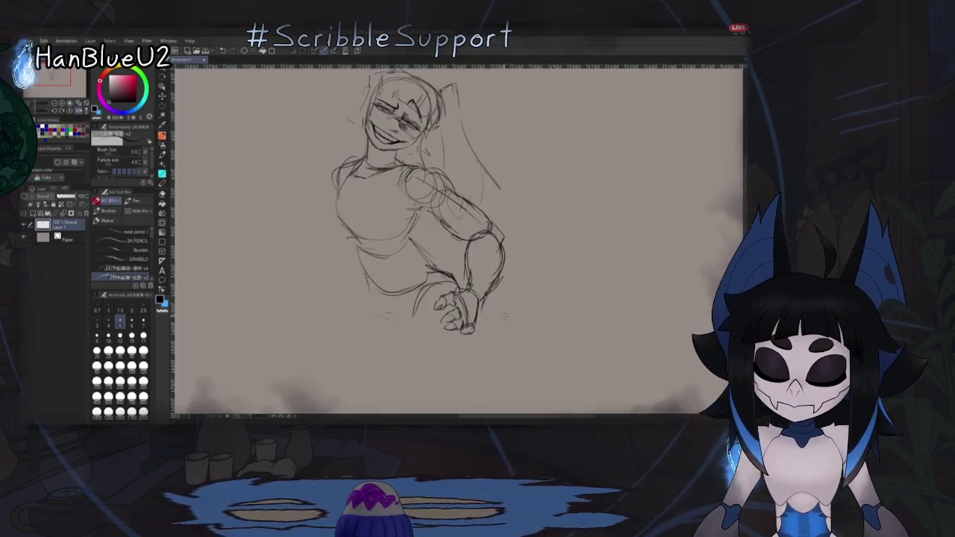
pyautogui.moveTo(522, 253)
pyautogui.mouseDown()
pyautogui.moveTo(474, 302)
pyautogui.moveTo(483, 276)
pyautogui.mouseUp()
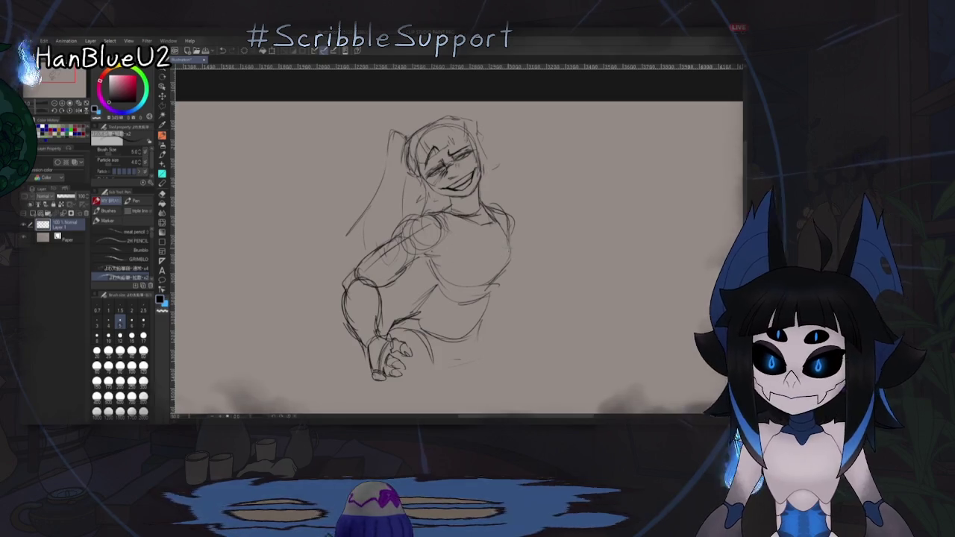
pyautogui.moveTo(497, 216)
pyautogui.mouseDown()
pyautogui.moveTo(514, 249)
pyautogui.moveTo(512, 234)
pyautogui.moveTo(482, 284)
pyautogui.moveTo(505, 221)
pyautogui.mouseUp()
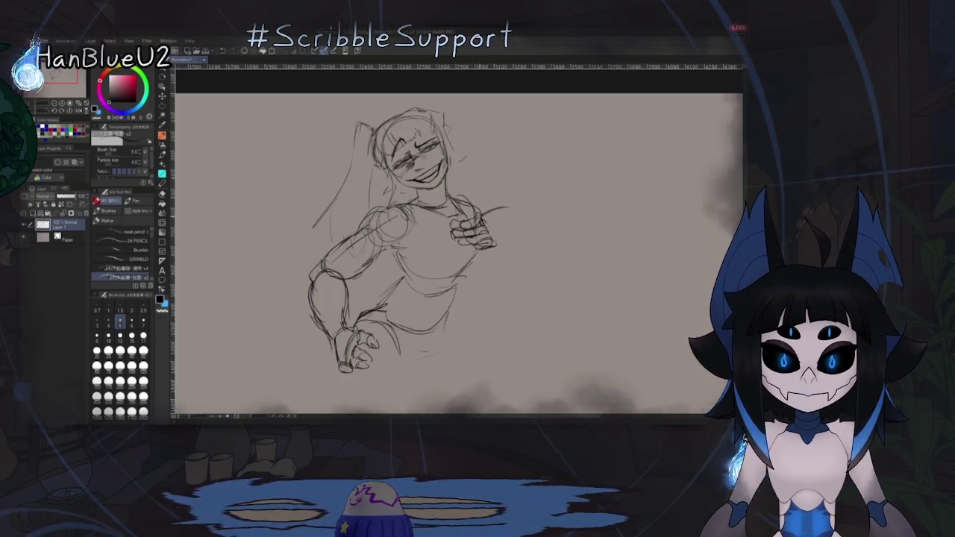
# Step: Mirror the canvas back and forth to check the cup hand and mug, then reframe the view
pyautogui.press('h')
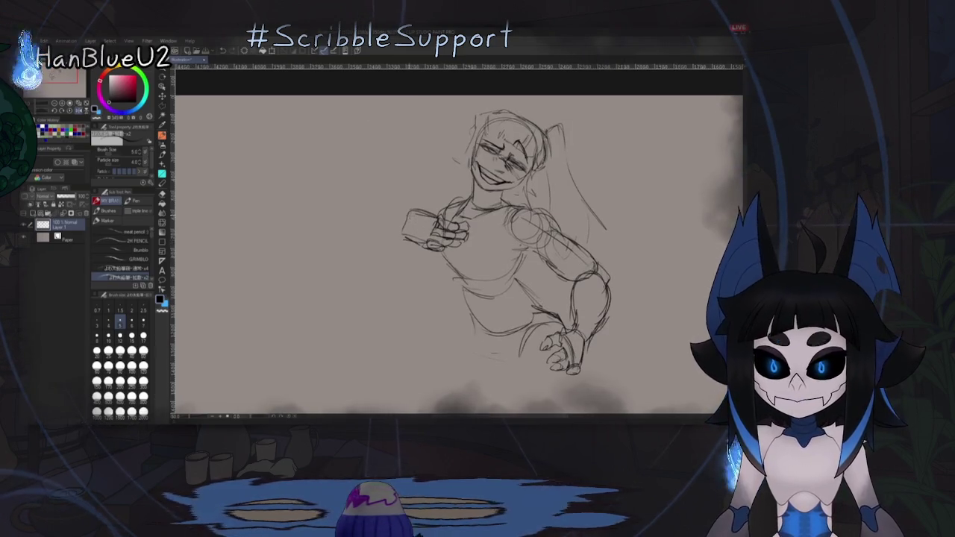
pyautogui.press('h')
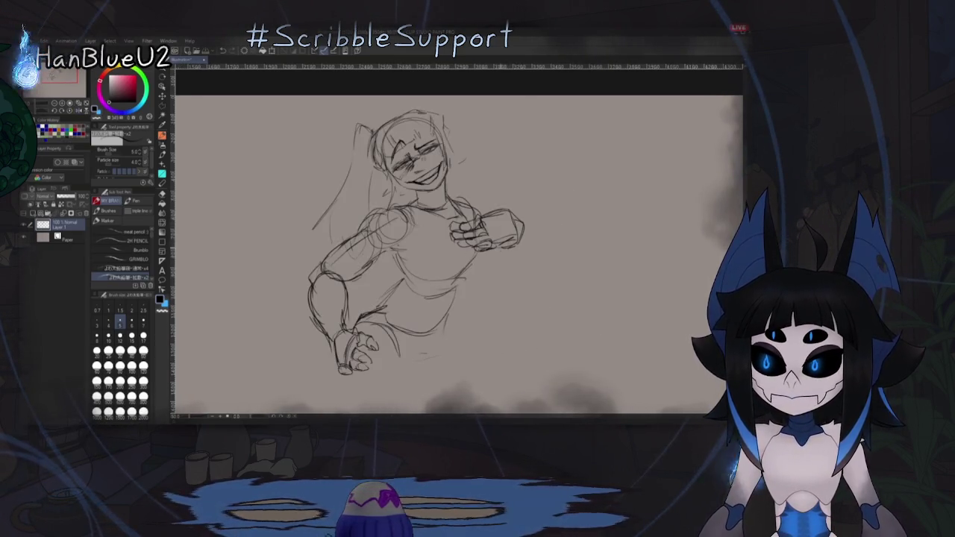
pyautogui.press('h')
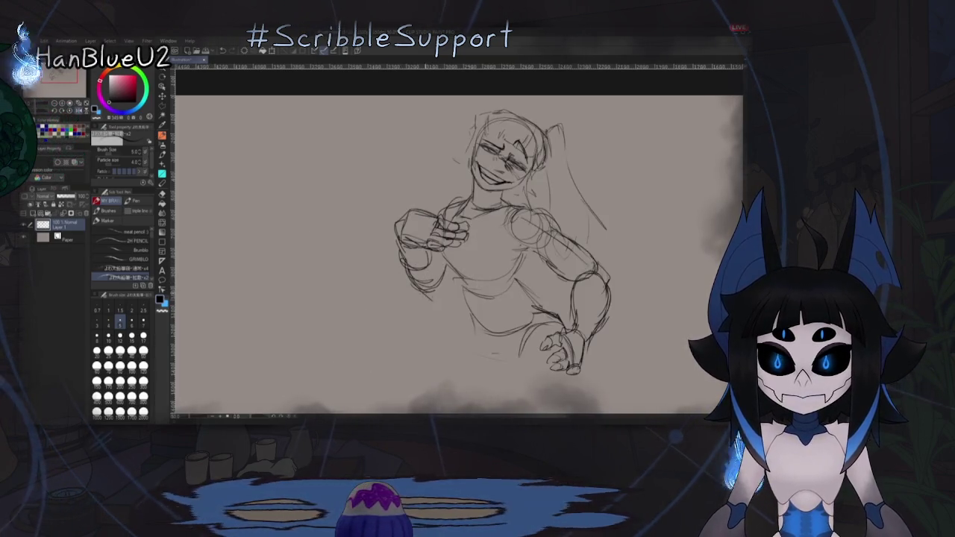
pyautogui.press('h')
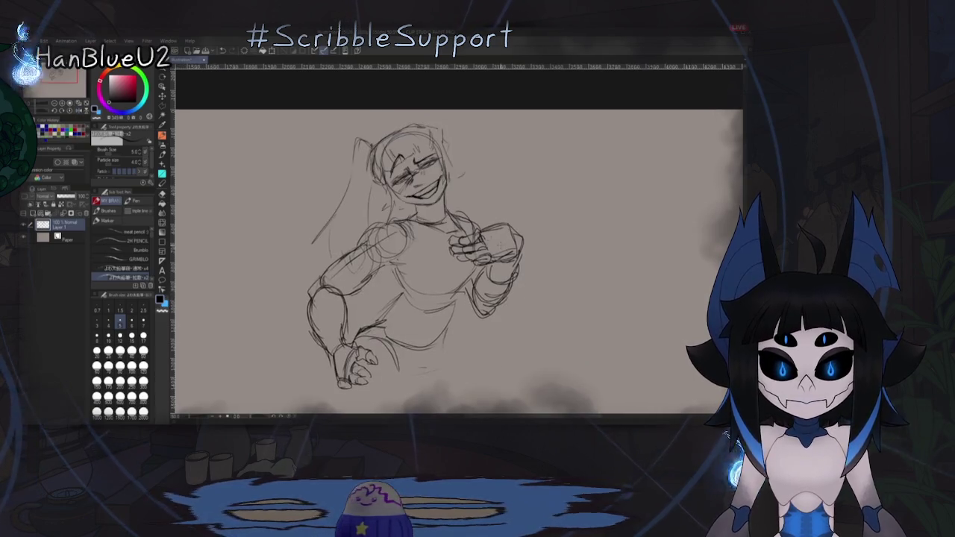
pyautogui.moveTo(480, 338); pyautogui.dragTo(464, 339)
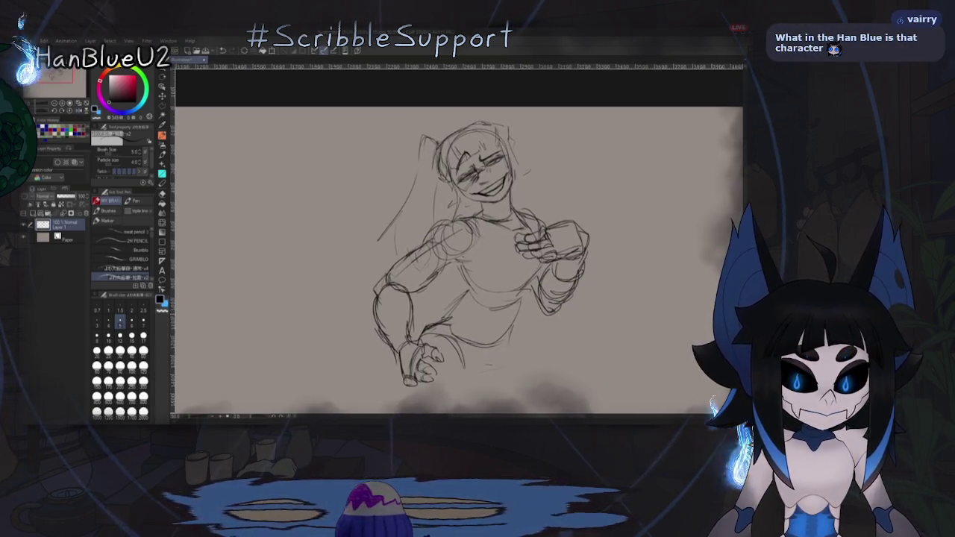
# Step: Lower the sketch layer's opacity to fade it, then zoom and frame the face
pyautogui.moveTo(74, 196); pyautogui.dragTo(63, 197)
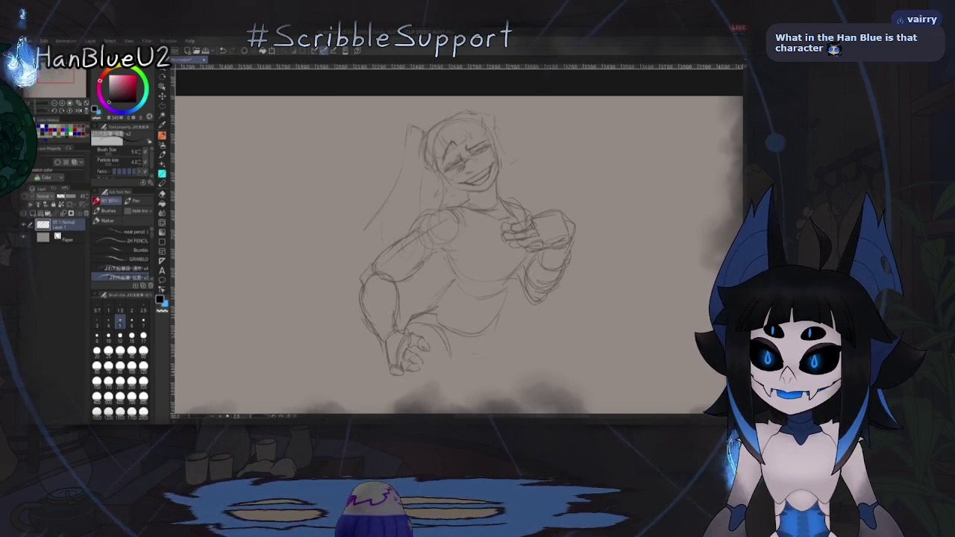
pyautogui.scroll(3, 389, 273)
pyautogui.moveTo(485, 277); pyautogui.dragTo(485, 247)
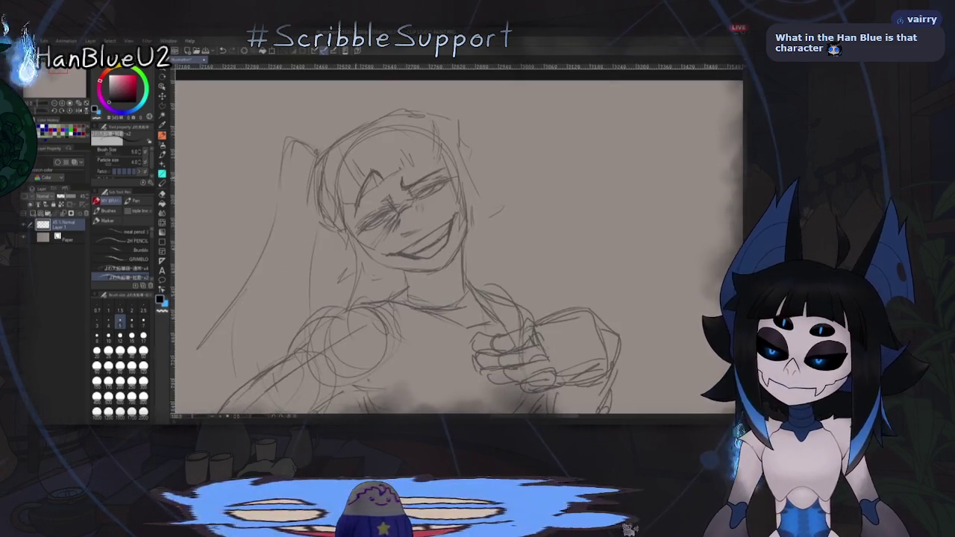
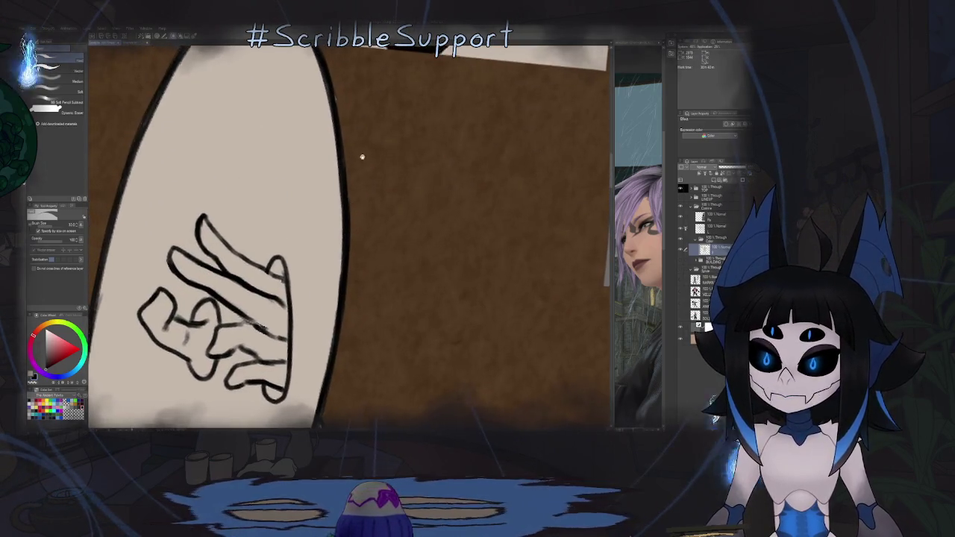
# Step: Rotate the view onto the face sketch and undo the stray strokes above the head
pyautogui.press('h')
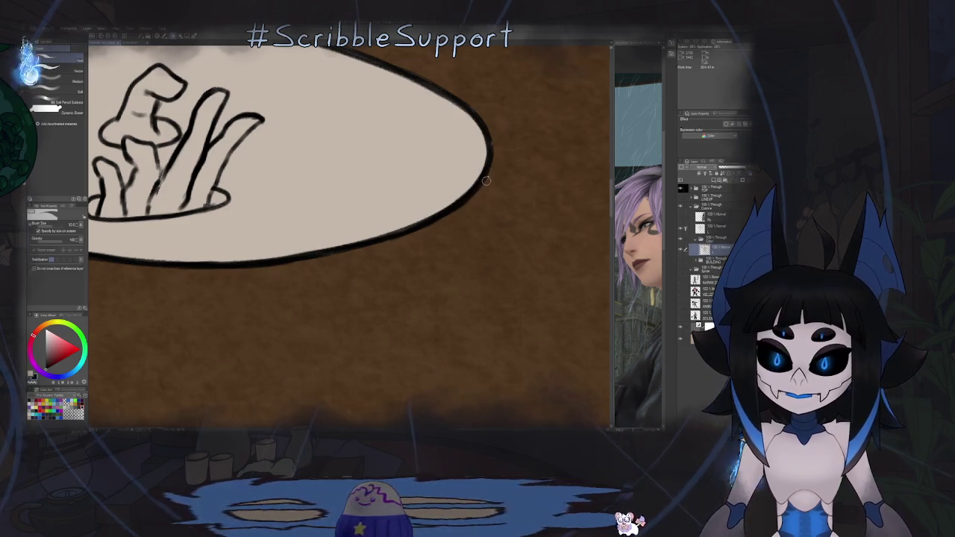
pyautogui.moveTo(505, 103)
pyautogui.mouseDown()
pyautogui.moveTo(357, 306)
pyautogui.moveTo(383, 268)
pyautogui.mouseUp()
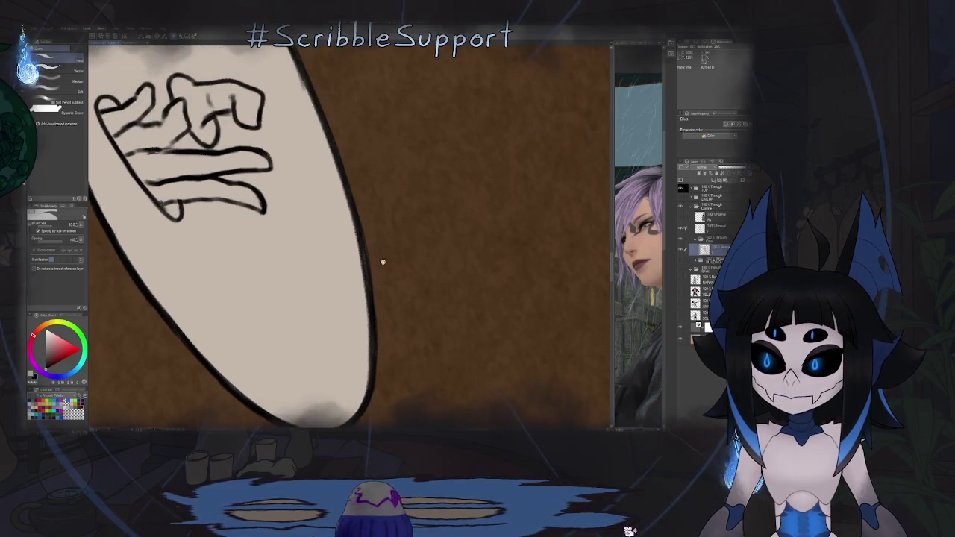
pyautogui.moveTo(366, 195)
pyautogui.mouseDown()
pyautogui.moveTo(391, 199)
pyautogui.moveTo(395, 213)
pyautogui.moveTo(380, 197)
pyautogui.moveTo(353, 202)
pyautogui.moveTo(348, 112)
pyautogui.moveTo(456, 140)
pyautogui.mouseUp()
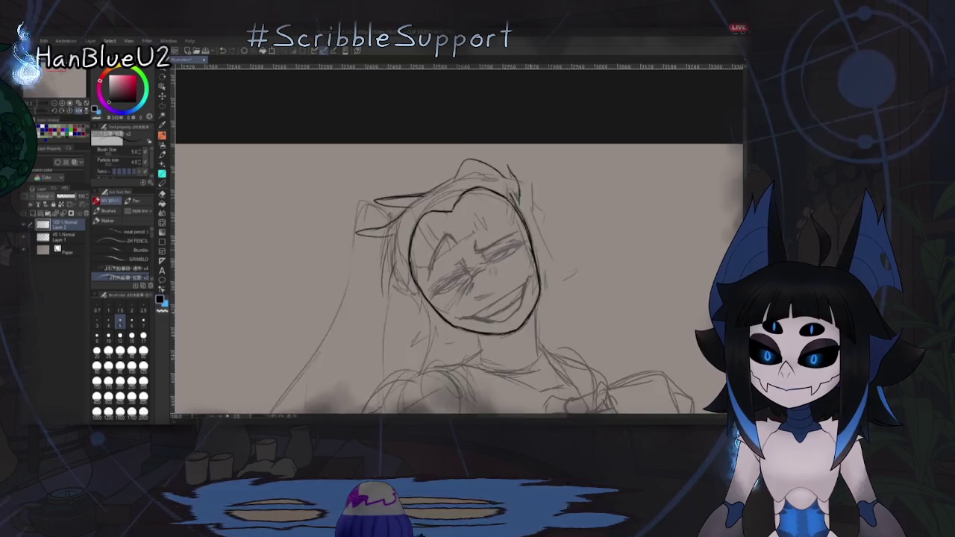
pyautogui.moveTo(520, 195); pyautogui.dragTo(527, 163)
pyautogui.hotkey('ctrl', 'z')
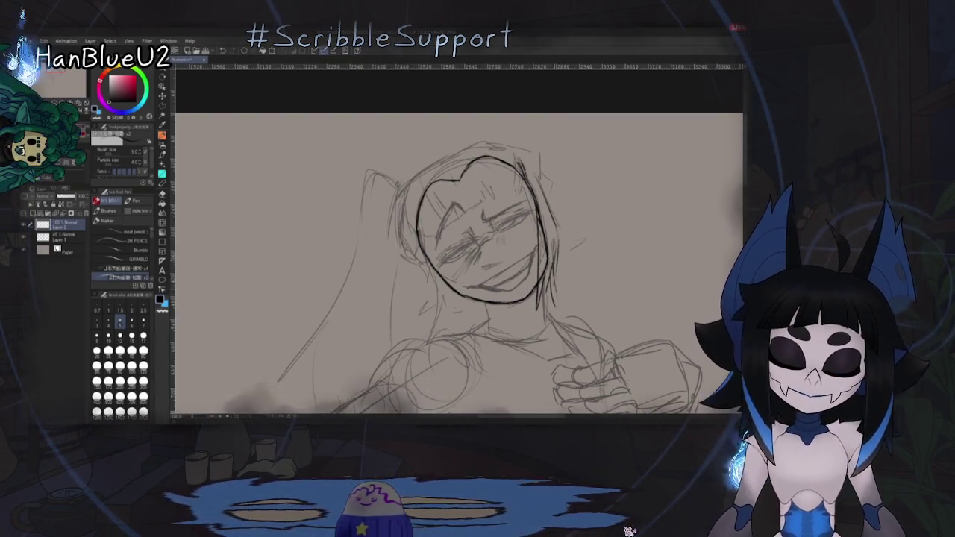
# Step: Mirror the view, erase the stray mark beside the face, and return to the pencil
pyautogui.press('h')
pyautogui.press('h')
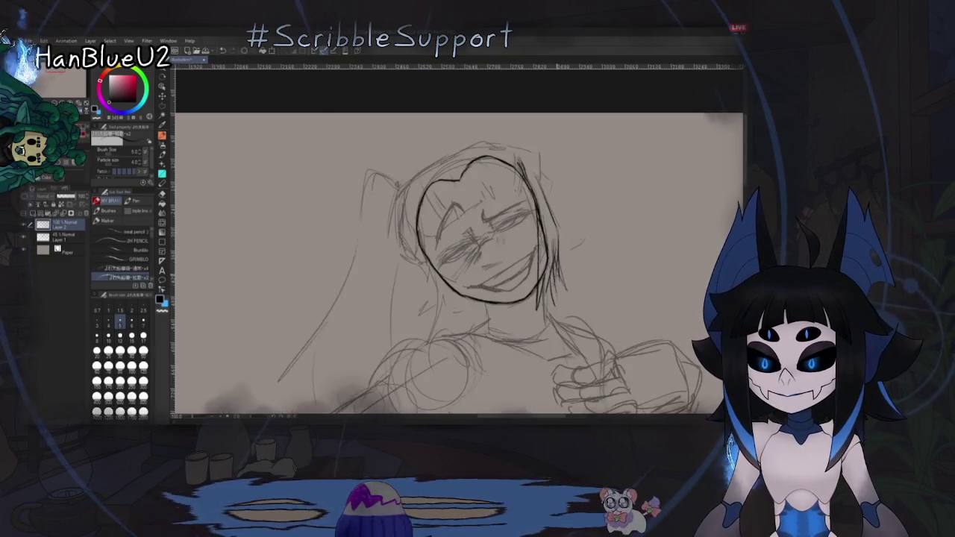
pyautogui.press('e')
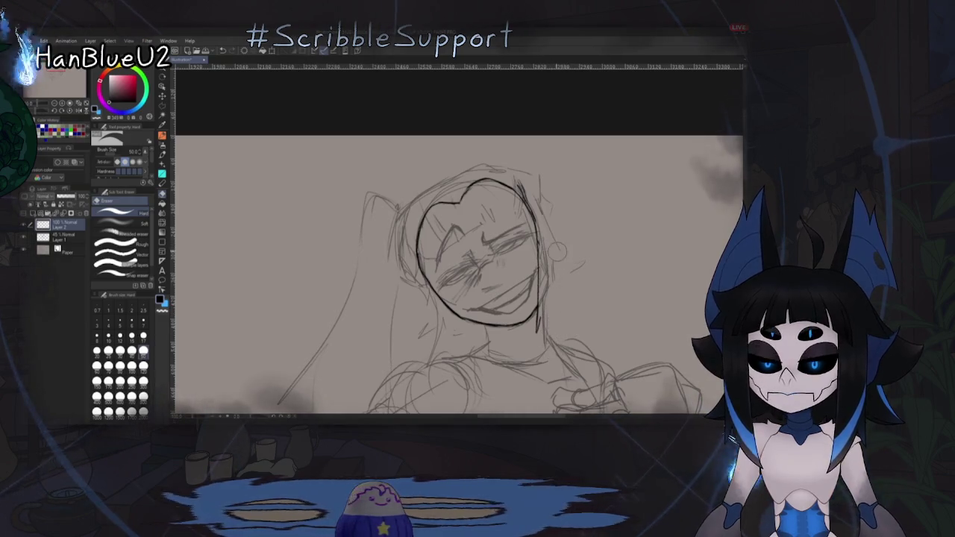
pyautogui.moveTo(548, 297); pyautogui.dragTo(553, 308)
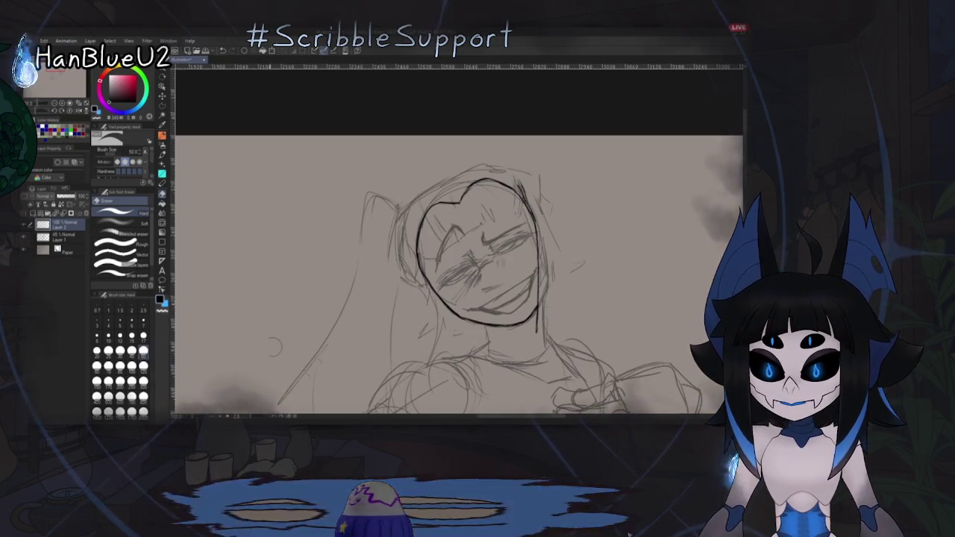
pyautogui.press('p')
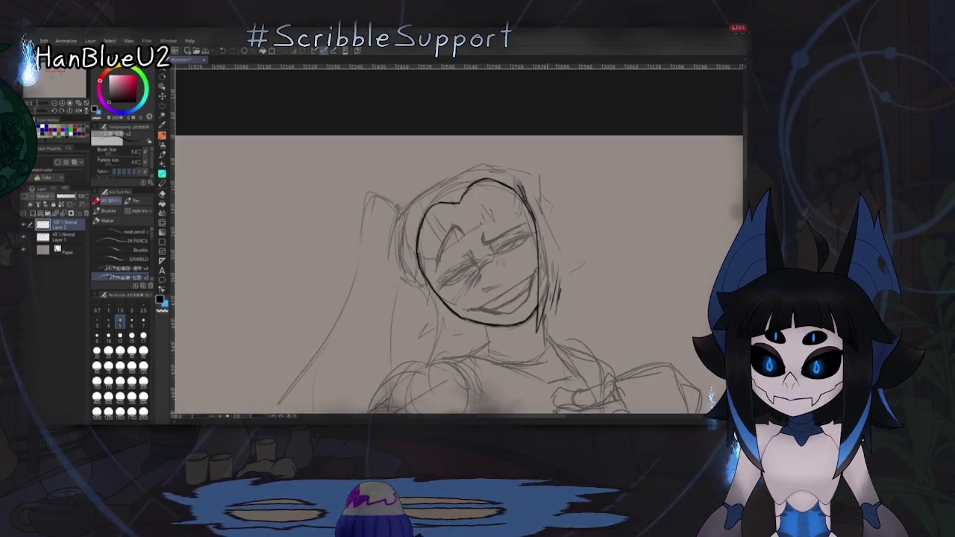
pyautogui.scroll(1, 459, 277)
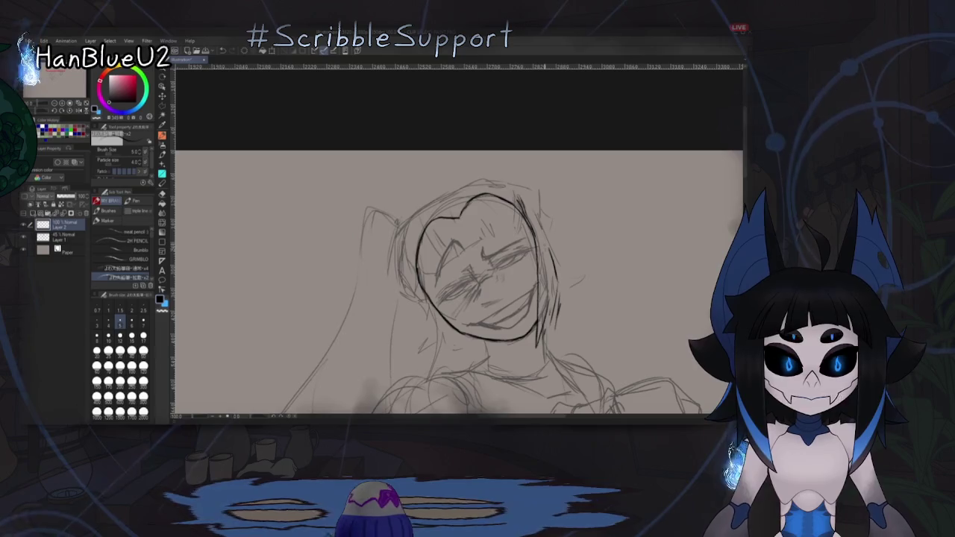
# Step: Pencil an ear on the right side of the head
pyautogui.moveTo(544, 234); pyautogui.dragTo(556, 270)
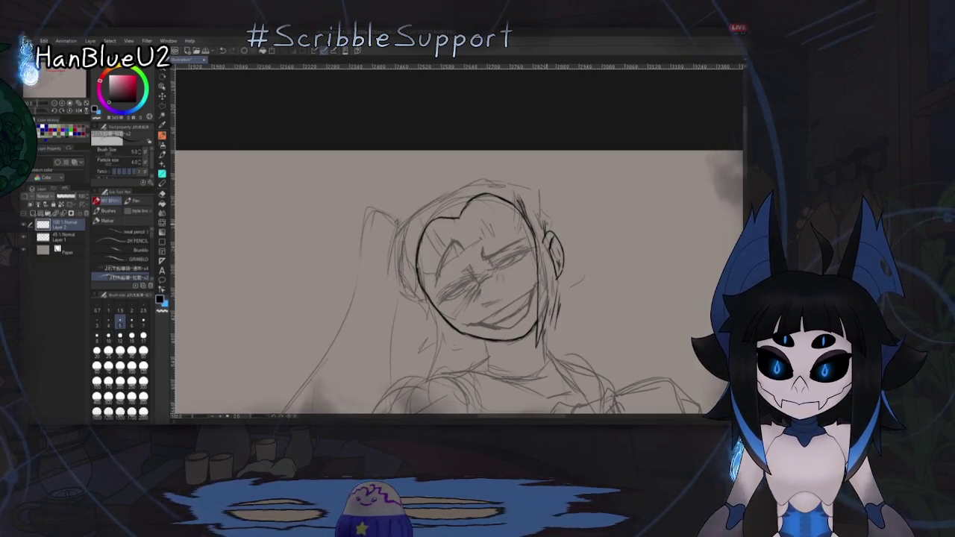
pyautogui.scroll(-2, 458, 262)
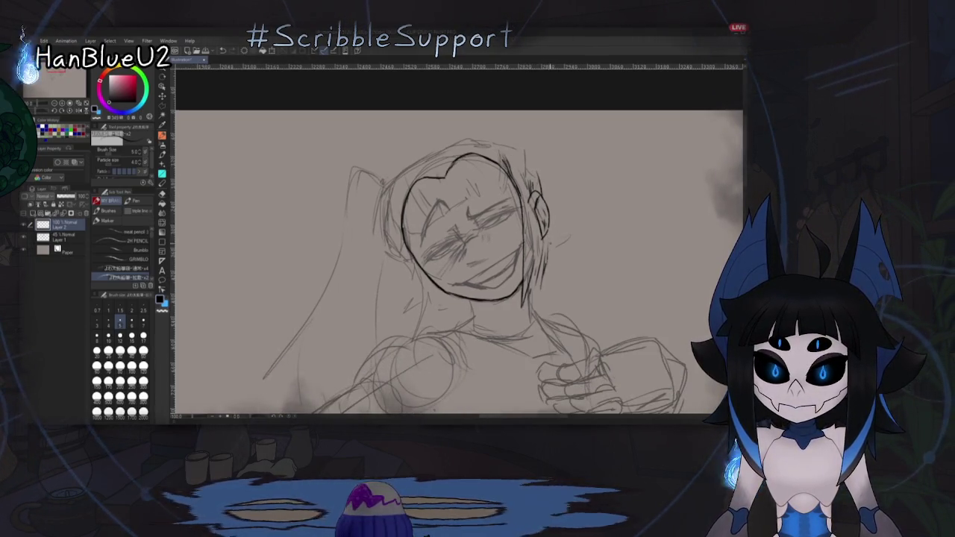
pyautogui.scroll(1, 458, 261)
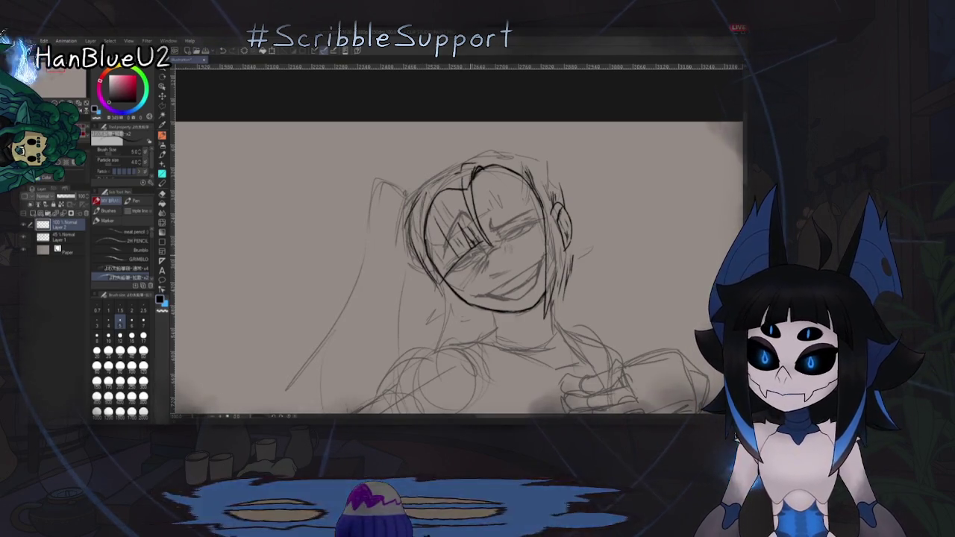
# Step: Lighten the hair sketch lines and redraw a darker left hair edge in pencil
pyautogui.press('e')
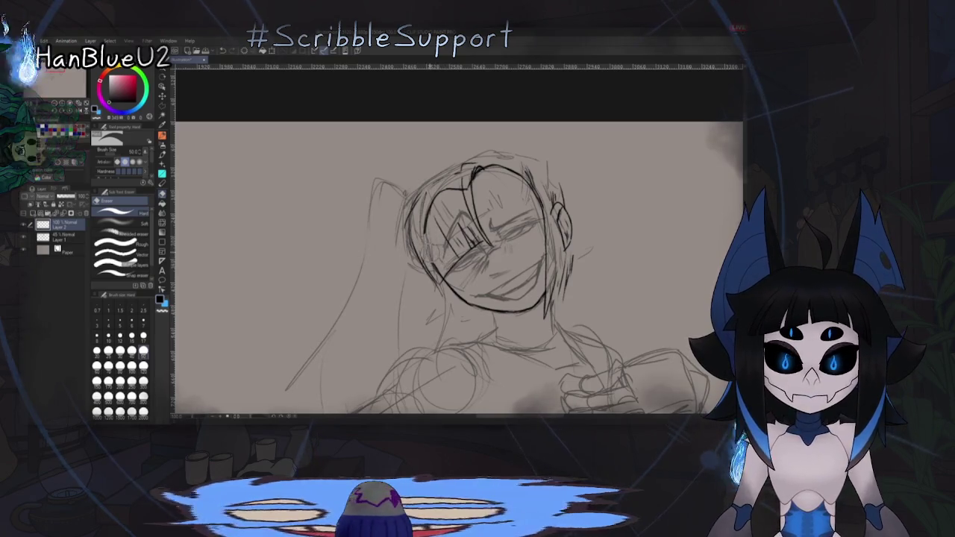
pyautogui.moveTo(461, 185); pyautogui.dragTo(445, 205)
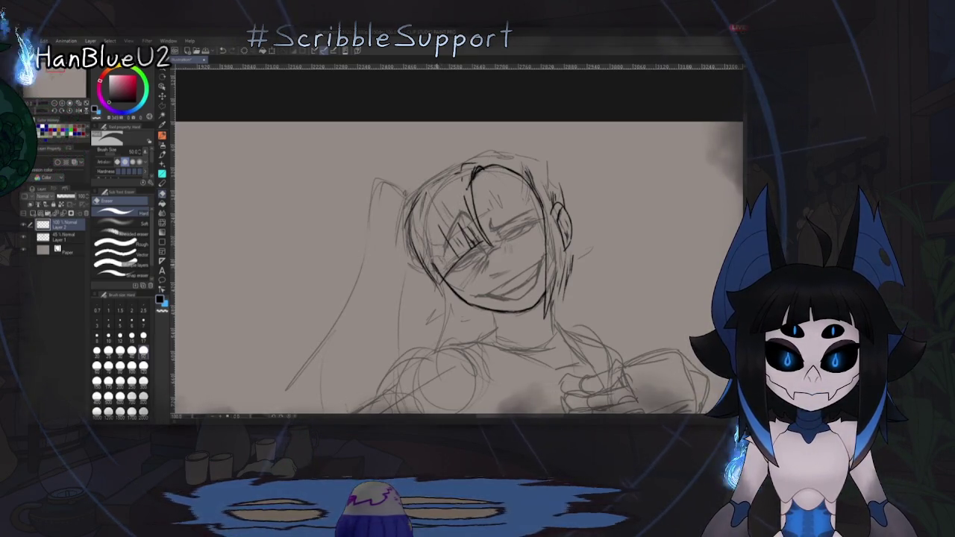
pyautogui.press('p')
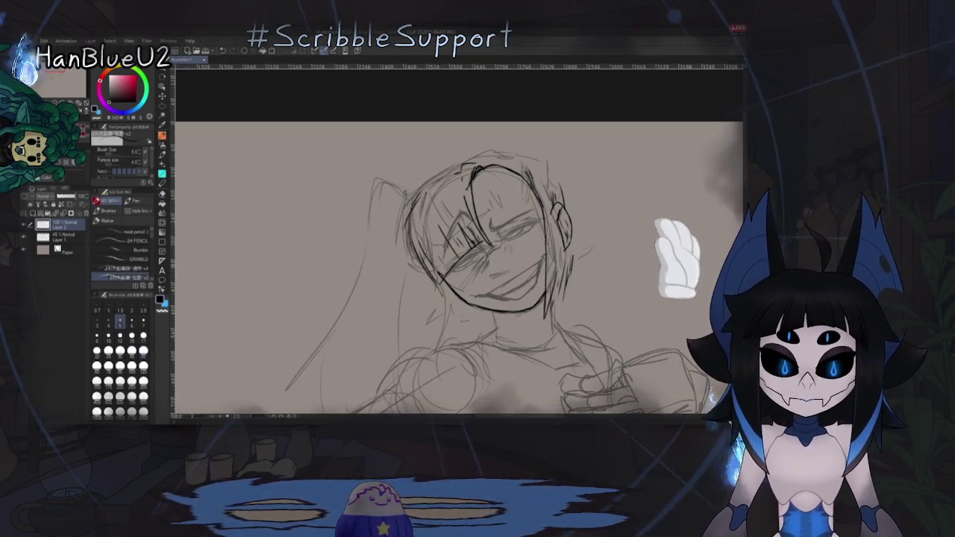
pyautogui.moveTo(424, 190); pyautogui.dragTo(409, 237)
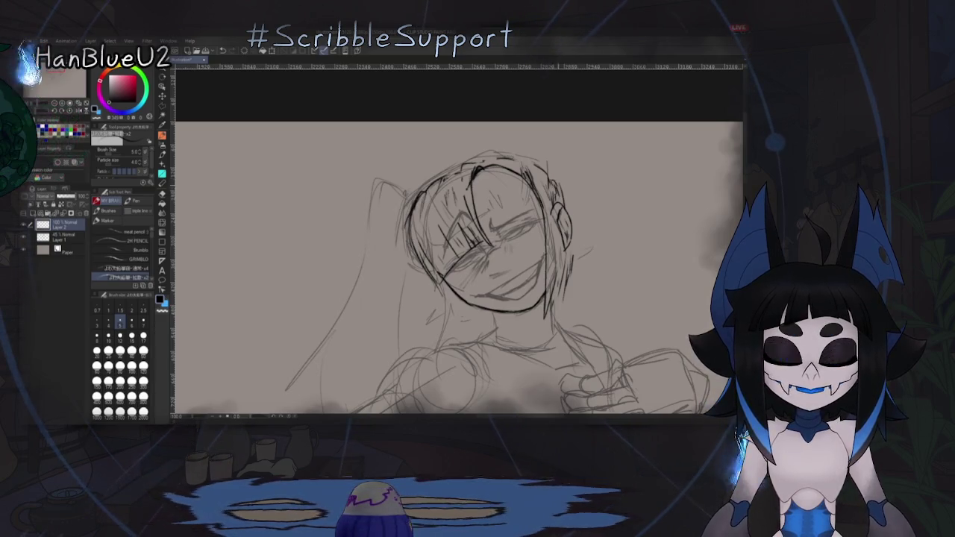
pyautogui.scroll(-2, 459, 265)
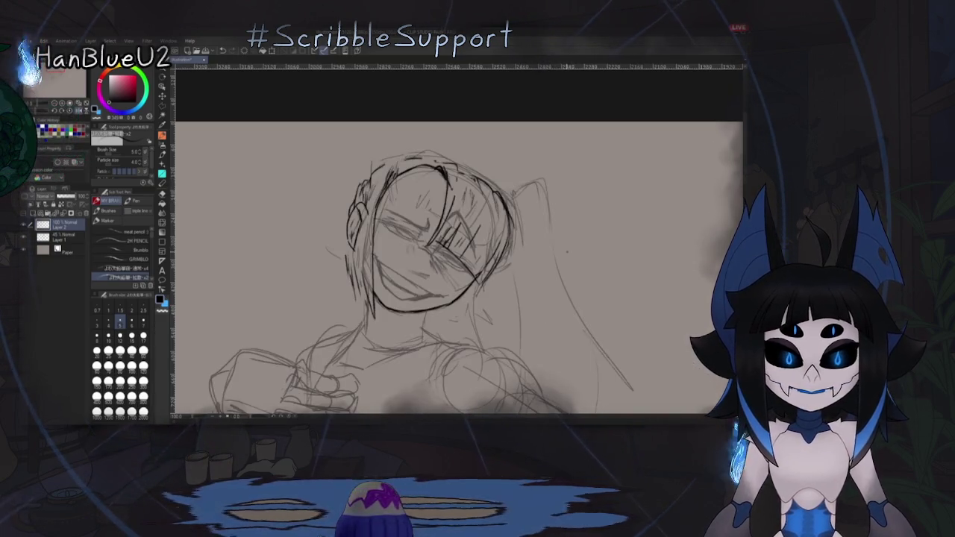
pyautogui.scroll(3, 459, 257)
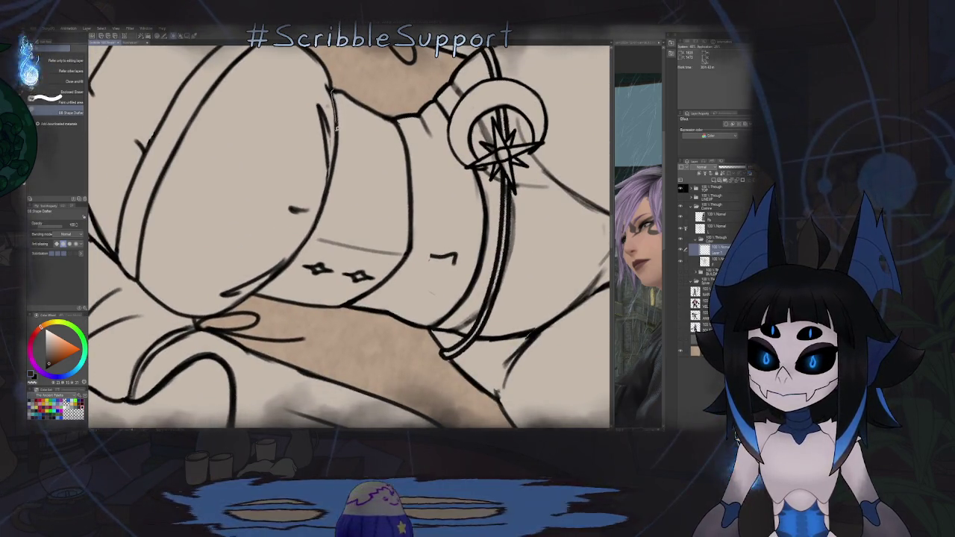
# Step: Add a lineart stroke beside the belt, lasso-fill the corset band dark brown, and select the line-art area
pyautogui.moveTo(332, 93)
pyautogui.mouseDown()
pyautogui.moveTo(304, 243)
pyautogui.moveTo(256, 293)
pyautogui.moveTo(329, 312)
pyautogui.mouseUp()
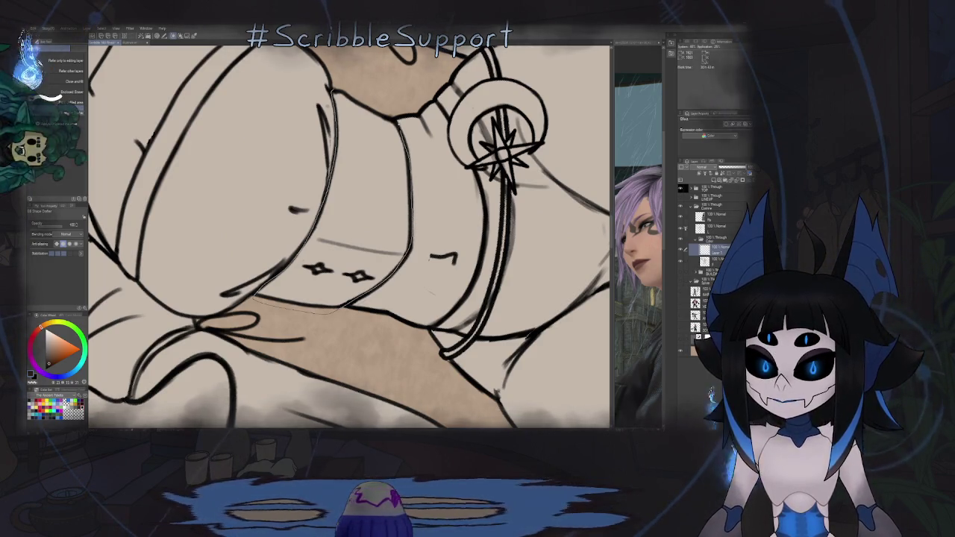
pyautogui.moveTo(336, 311); pyautogui.dragTo(389, 114)
pyautogui.scroll(-5, 388, 113)
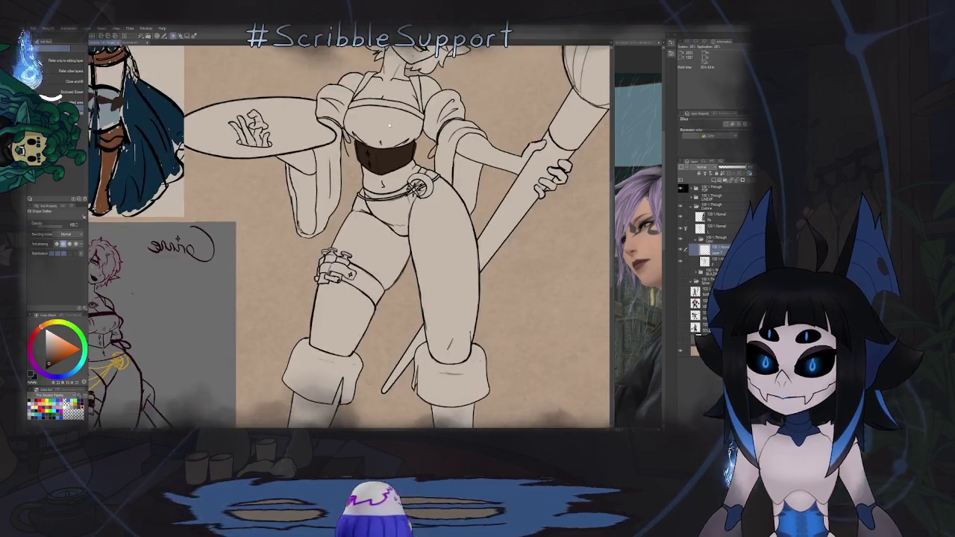
pyautogui.scroll(5, 349, 236)
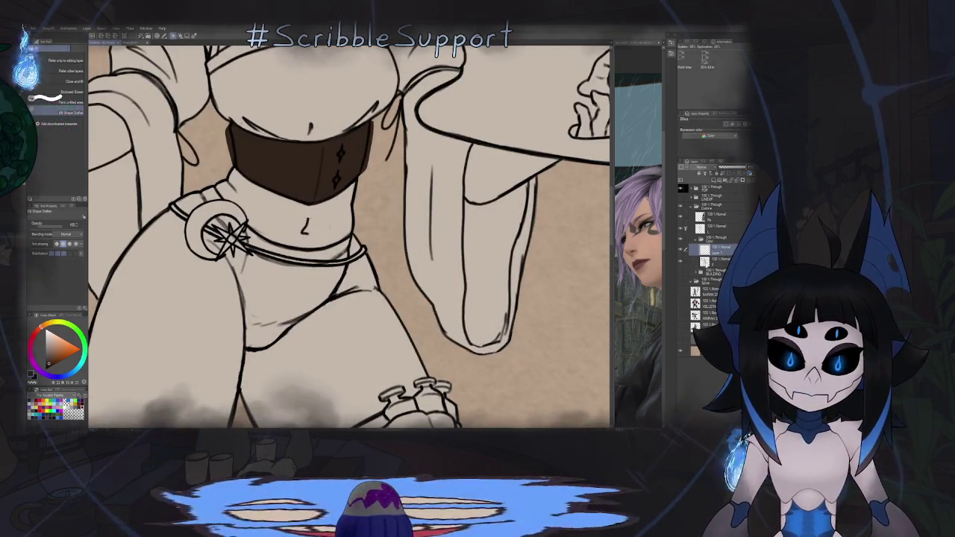
pyautogui.keyDown('ctrl'); pyautogui.click(695, 262); pyautogui.keyUp('ctrl')
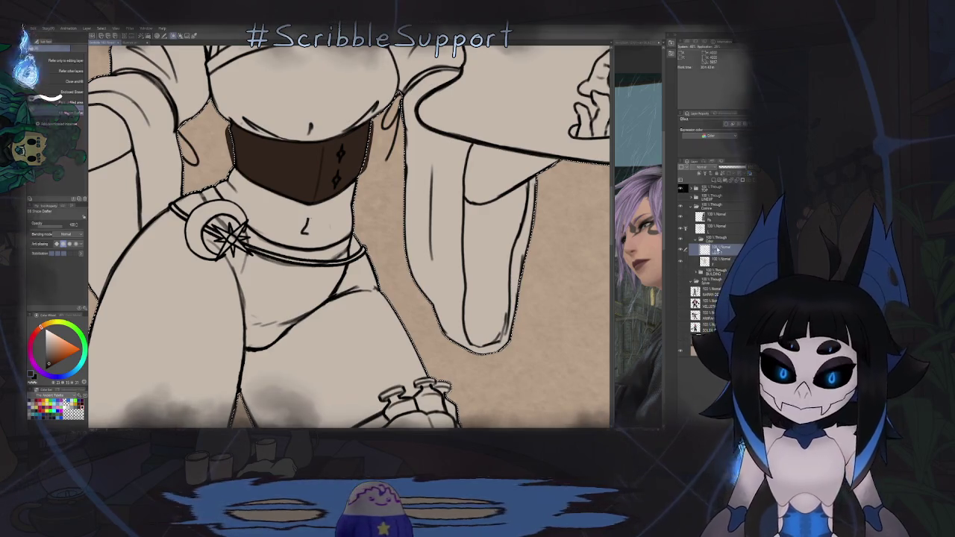
# Step: Zoom out to the whole figure, then zoom back in centred on the torso
pyautogui.hotkey('ctrl', '0')
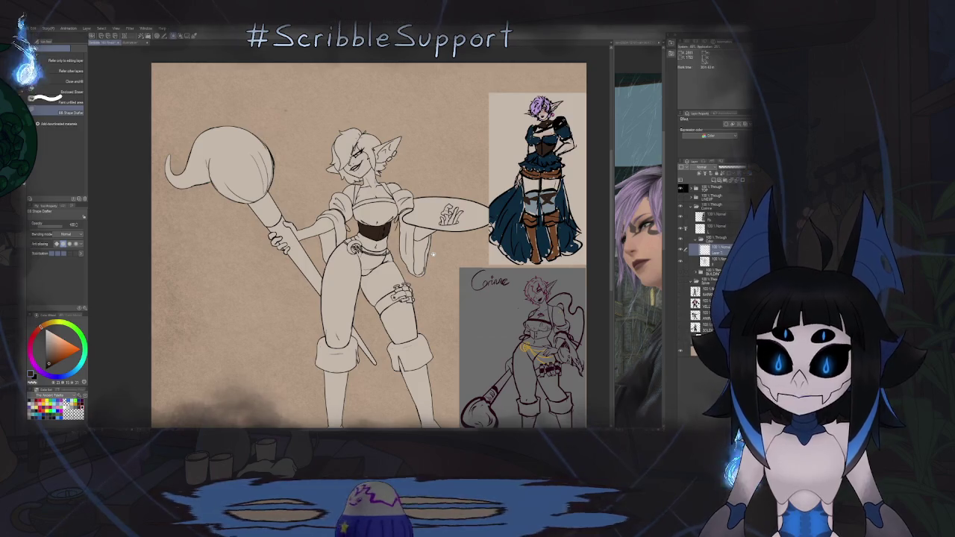
pyautogui.moveTo(434, 271); pyautogui.dragTo(410, 225)
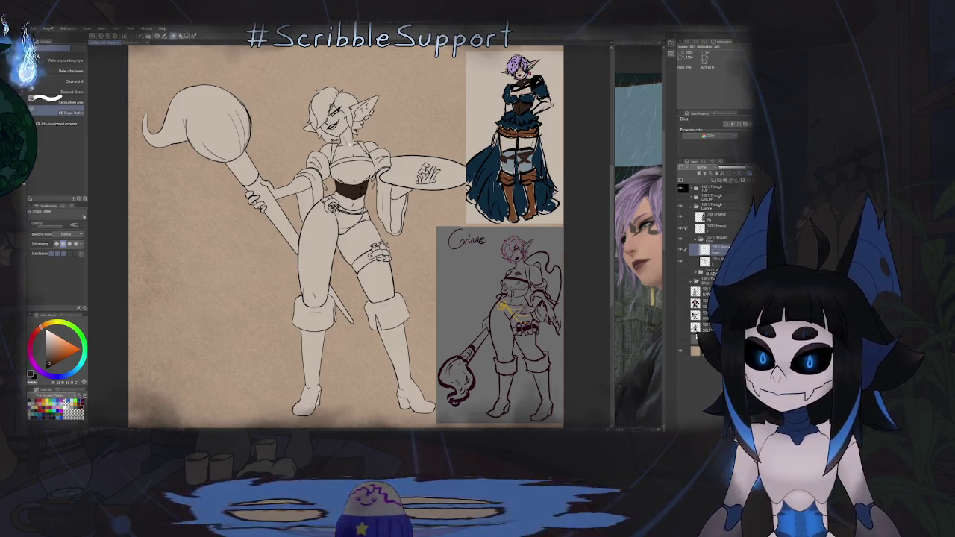
pyautogui.scroll(2, 338, 160)
pyautogui.scroll(1, 338, 159)
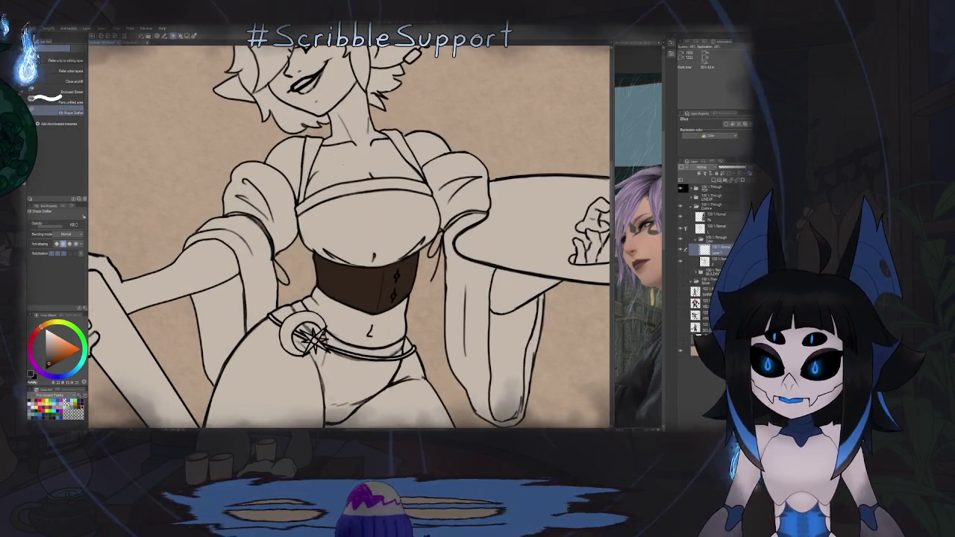
pyautogui.scroll(1, 338, 160)
pyautogui.scroll(1, 338, 160)
pyautogui.scroll(1, 341, 192)
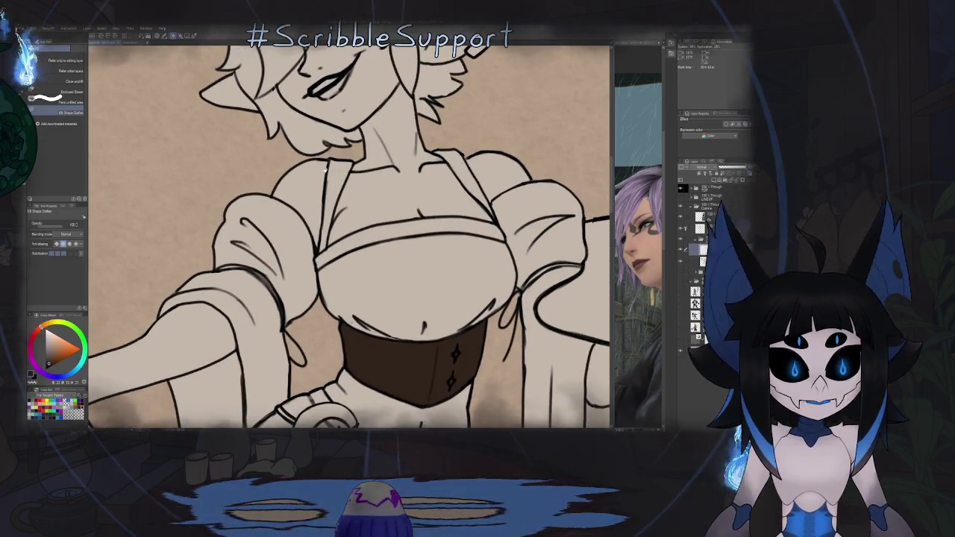
pyautogui.moveTo(340, 195); pyautogui.dragTo(359, 195)
# Step: With a round pen, paint the bodice strip dark brown and ink the sleeve fold lines
pyautogui.press('p')
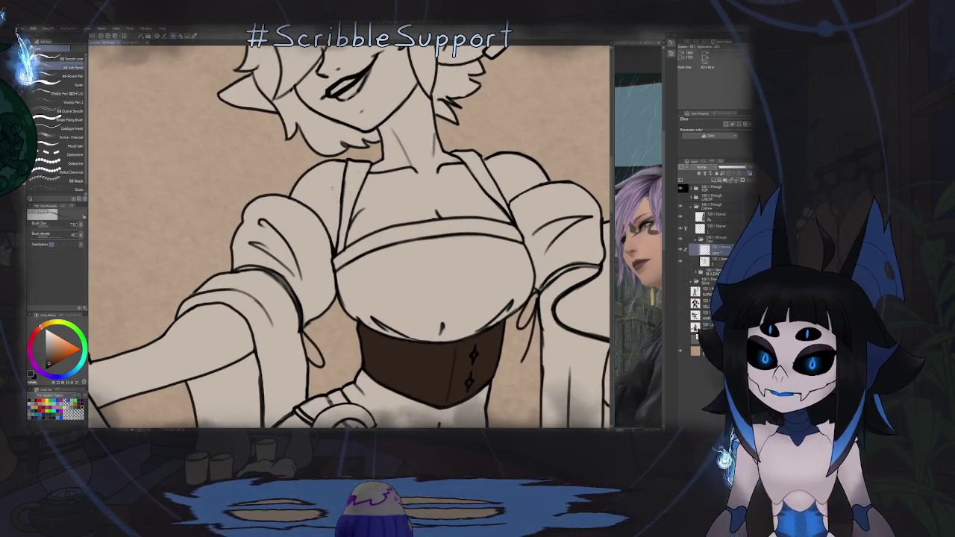
pyautogui.keyDown('ctrl'); pyautogui.click(704, 251); pyautogui.keyUp('ctrl')
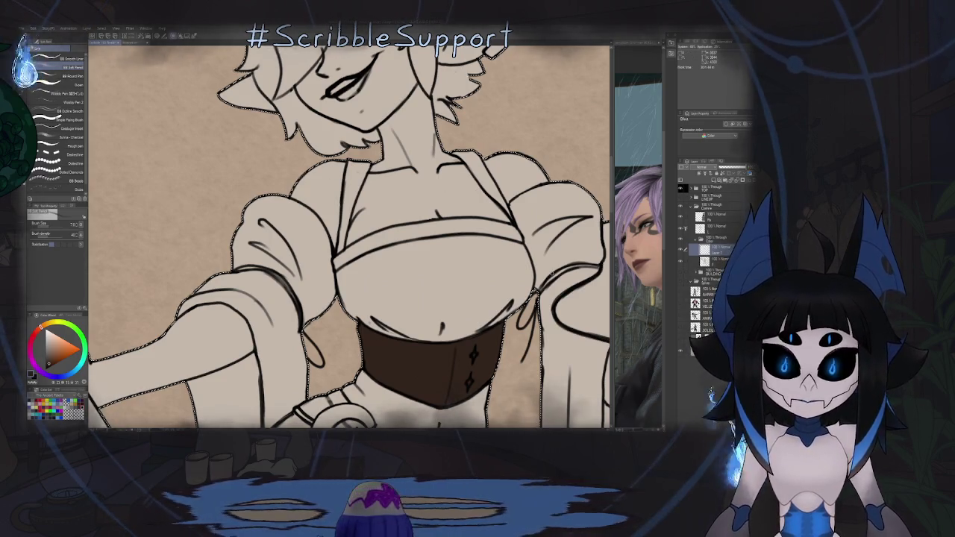
pyautogui.click(73, 75)
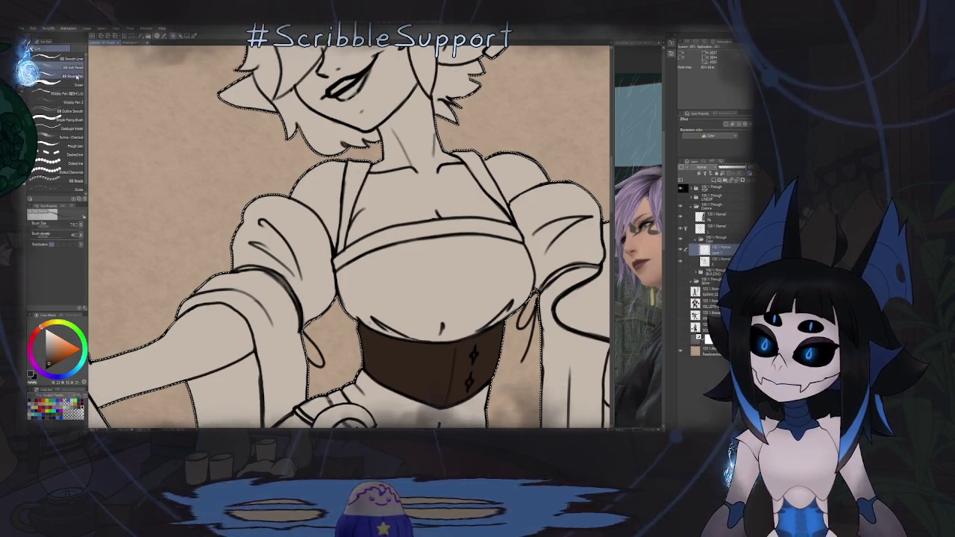
pyautogui.hotkey('ctrl', '+')
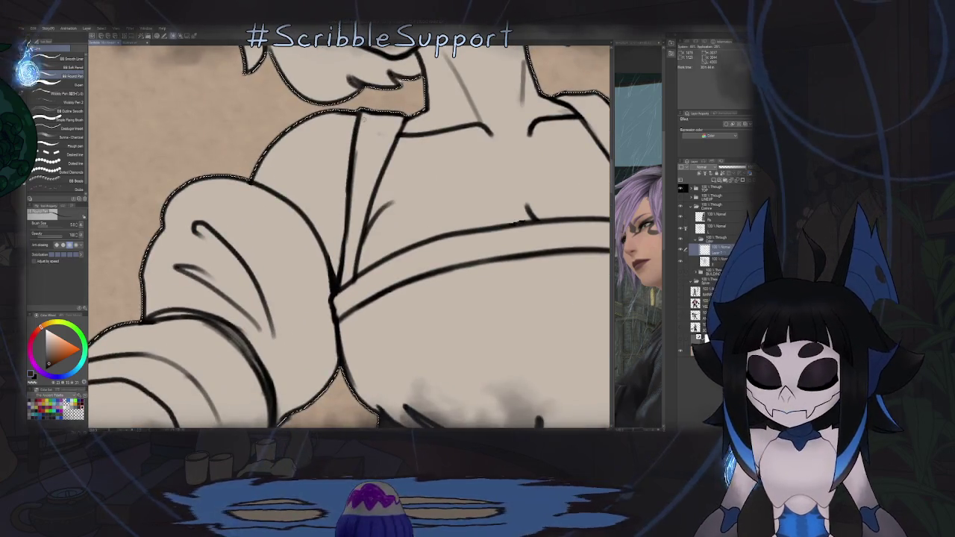
pyautogui.moveTo(356, 156)
pyautogui.mouseDown()
pyautogui.moveTo(365, 111)
pyautogui.moveTo(373, 159)
pyautogui.moveTo(392, 123)
pyautogui.moveTo(339, 285)
pyautogui.mouseUp()
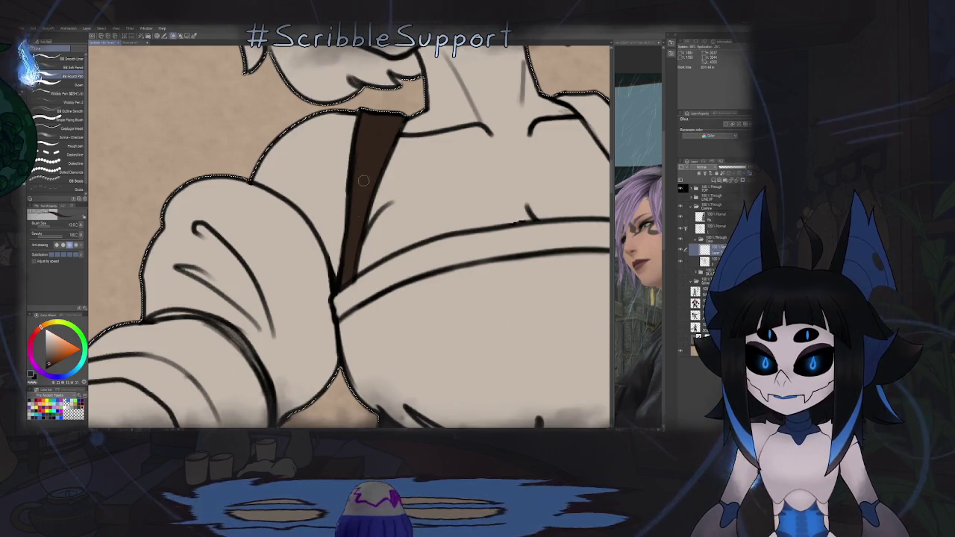
pyautogui.moveTo(373, 146); pyautogui.dragTo(390, 222)
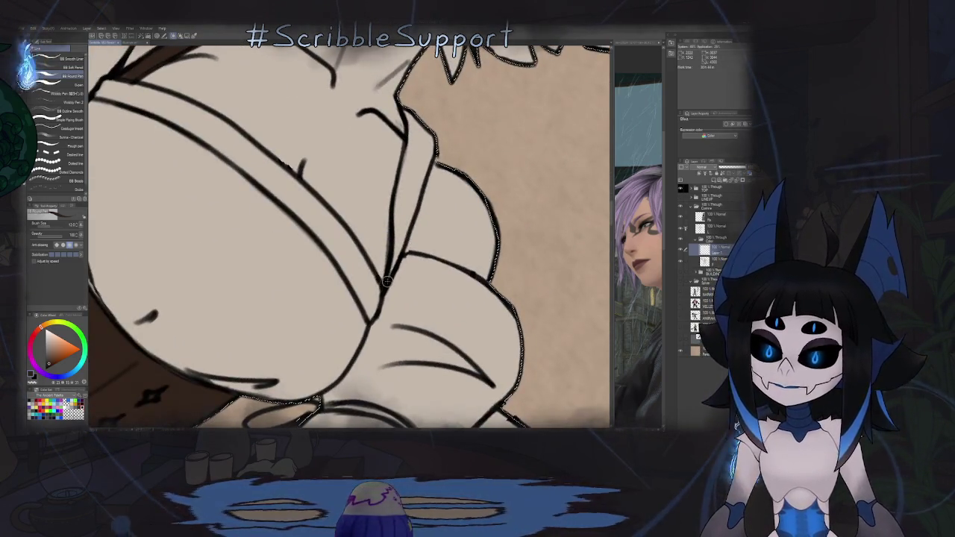
pyautogui.moveTo(392, 224); pyautogui.dragTo(411, 138)
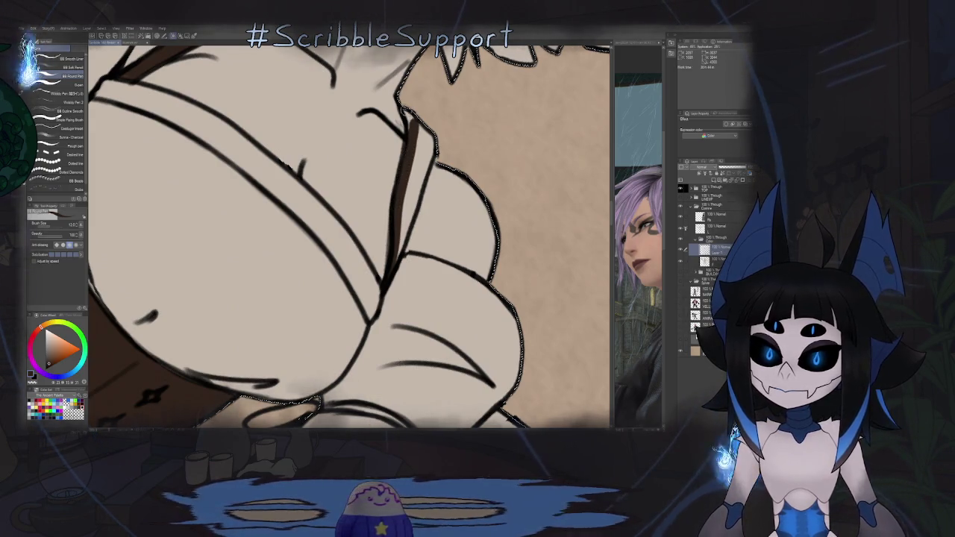
pyautogui.moveTo(422, 133); pyautogui.dragTo(429, 151)
pyautogui.moveTo(415, 208); pyautogui.dragTo(402, 238)
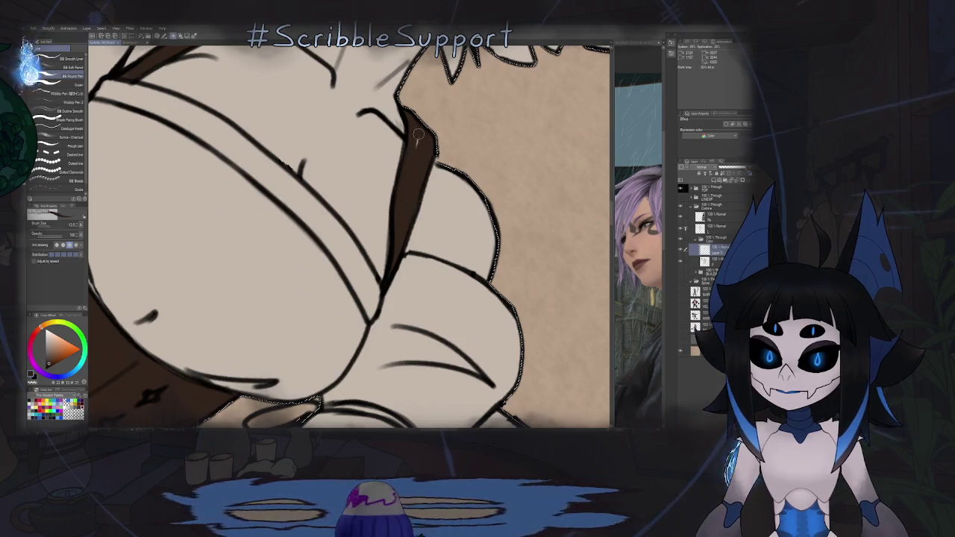
# Step: Bring the legs into view and ink the leg edge below the thigh strap
pyautogui.scroll(-5, 413, 178)
pyautogui.moveTo(373, 298)
pyautogui.mouseDown()
pyautogui.moveTo(358, 187)
pyautogui.moveTo(303, 121)
pyautogui.mouseUp()
pyautogui.scroll(3, 348, 190)
pyautogui.scroll(2, 318, 121)
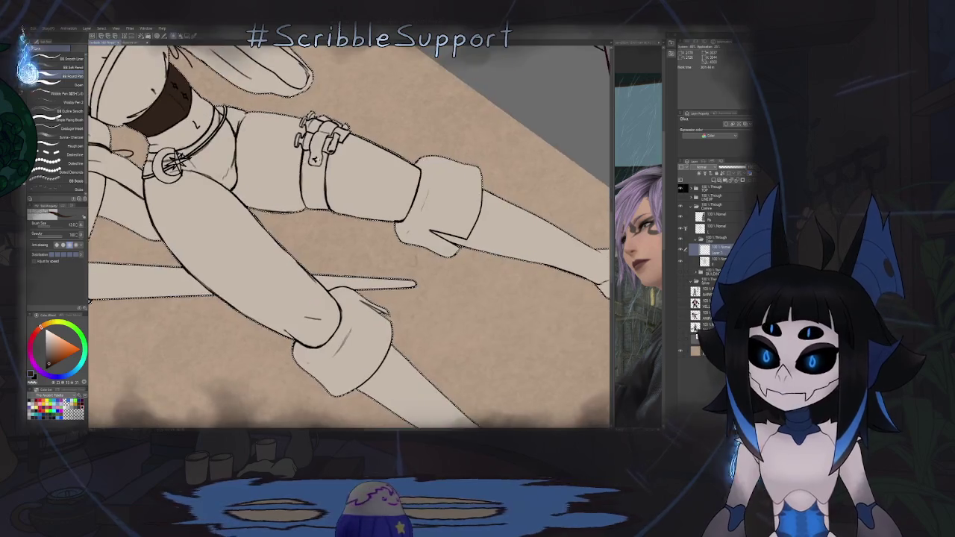
pyautogui.scroll(3, 318, 120)
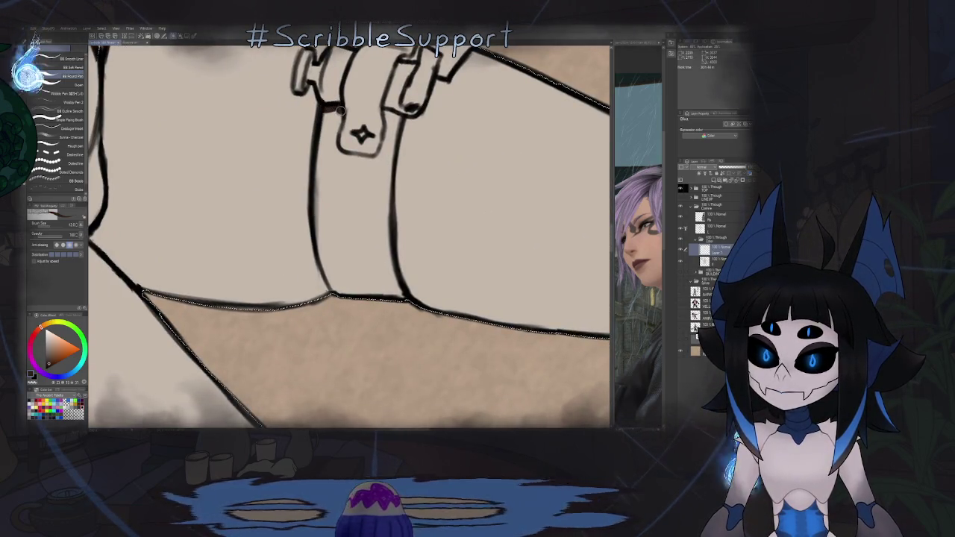
pyautogui.moveTo(323, 110); pyautogui.dragTo(332, 284)
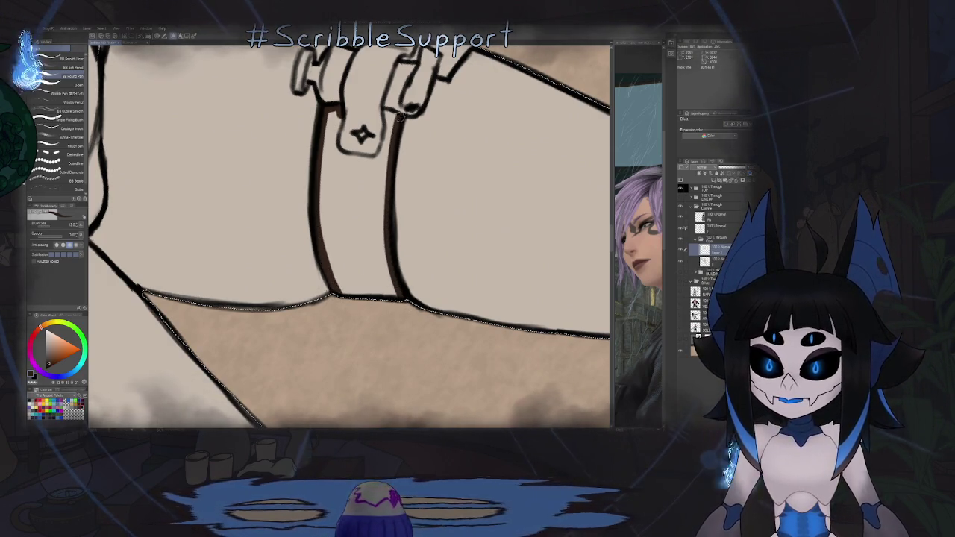
# Step: Redo the buckle lines, inking its top and left edges, then reset the view
pyautogui.moveTo(385, 214); pyautogui.dragTo(418, 246)
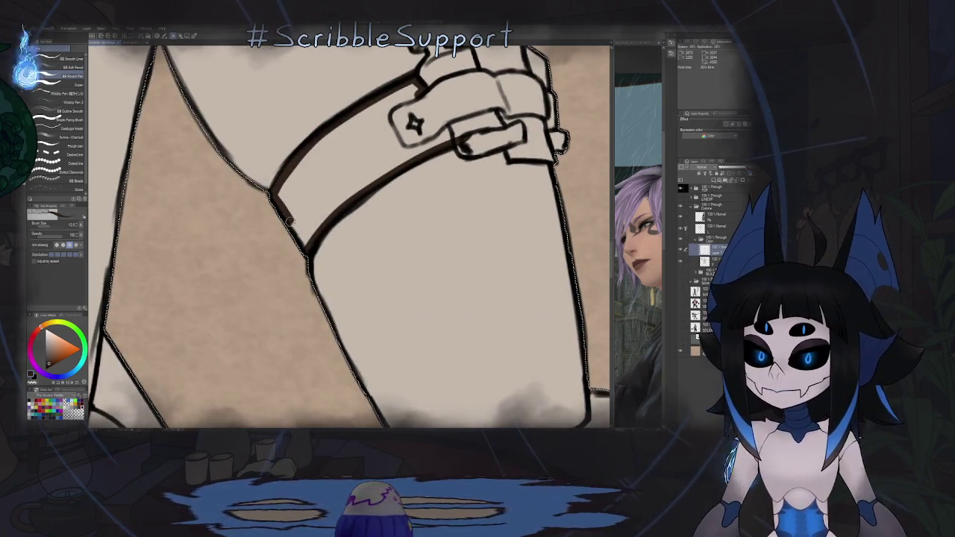
pyautogui.scroll(-3, 303, 243)
pyautogui.scroll(3, 321, 155)
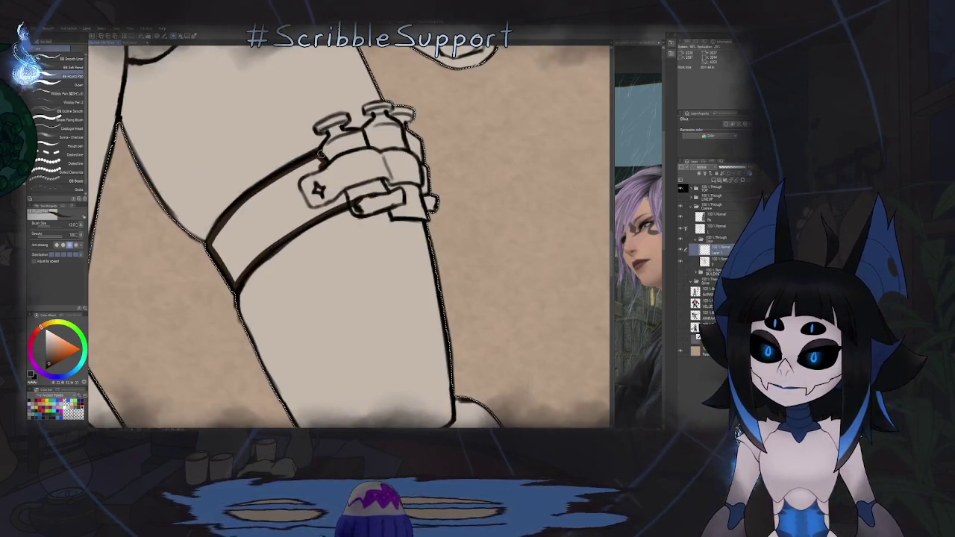
pyautogui.hotkey('ctrl', 'z')
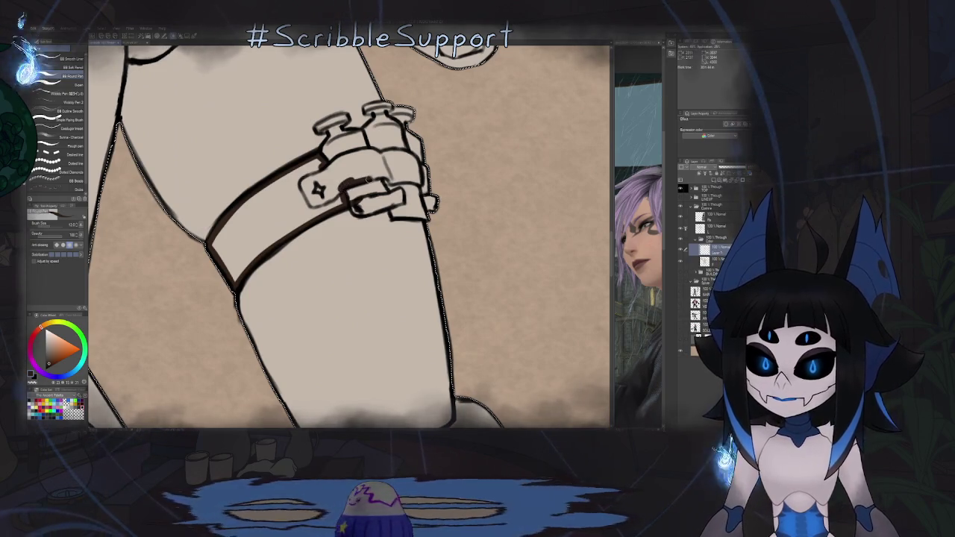
pyautogui.moveTo(339, 186); pyautogui.dragTo(390, 179)
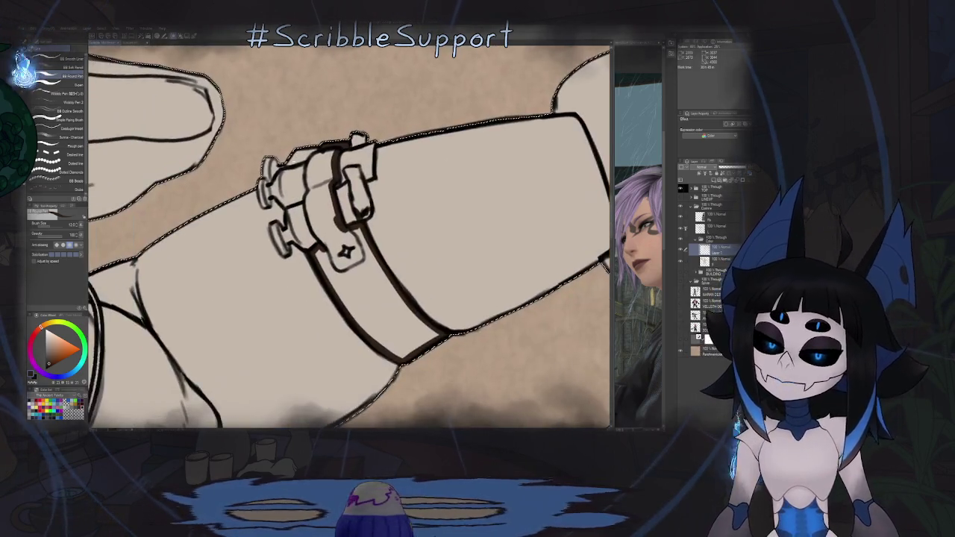
pyautogui.moveTo(350, 239); pyautogui.dragTo(417, 187)
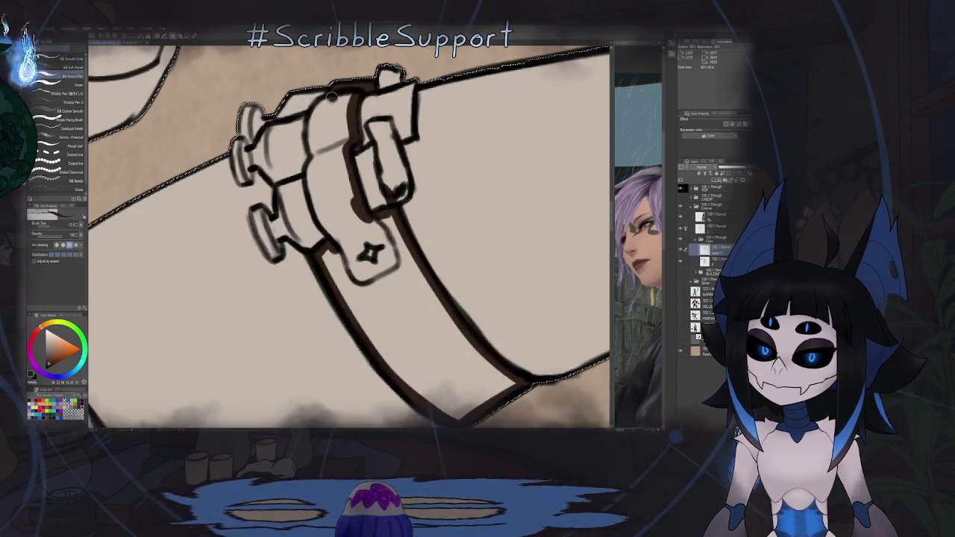
pyautogui.moveTo(308, 127); pyautogui.dragTo(313, 157)
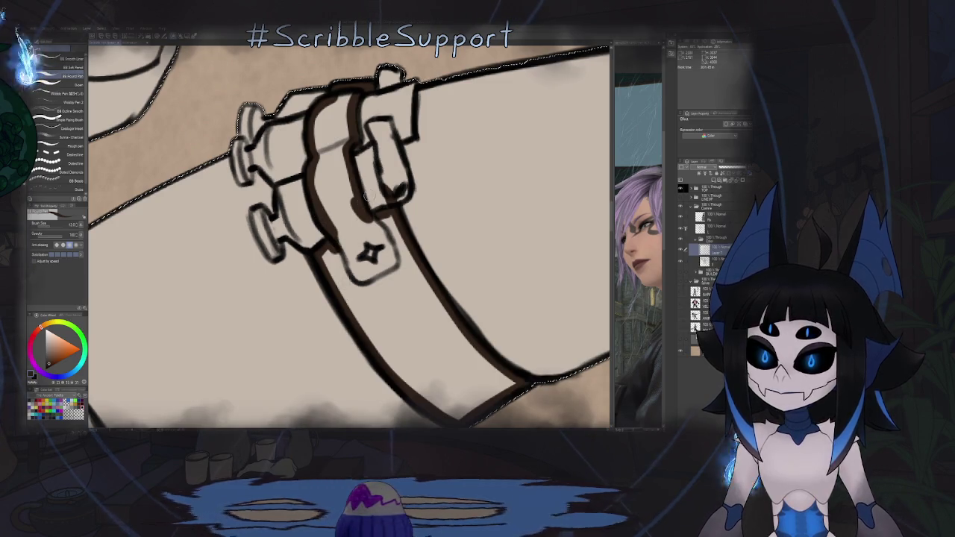
pyautogui.hotkey('ctrl', '0')
# Step: Fill the thigh strap and the part under the buckle dark brown, referencing other layers' lines
pyautogui.hotkey('ctrl', 'd')
pyautogui.press('g')
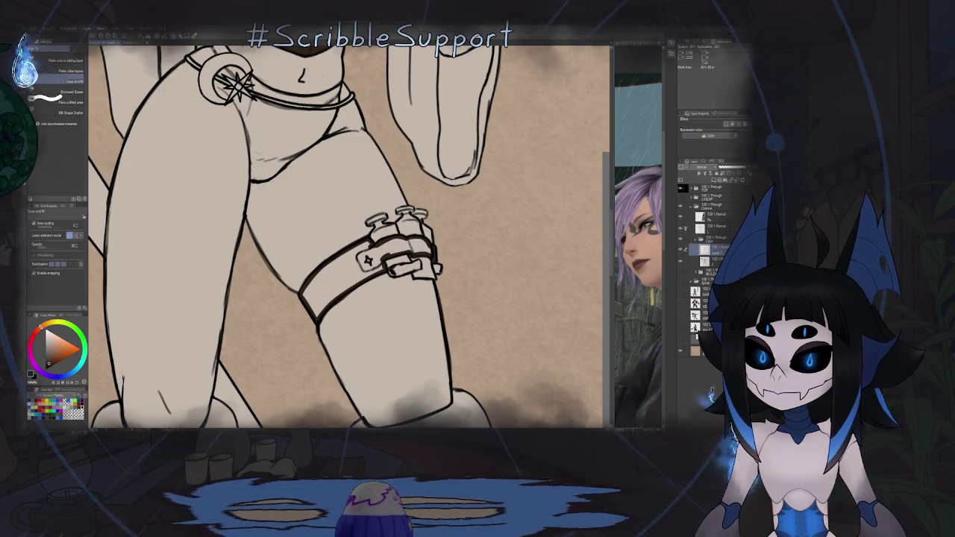
pyautogui.click(71, 70)
pyautogui.click(353, 274)
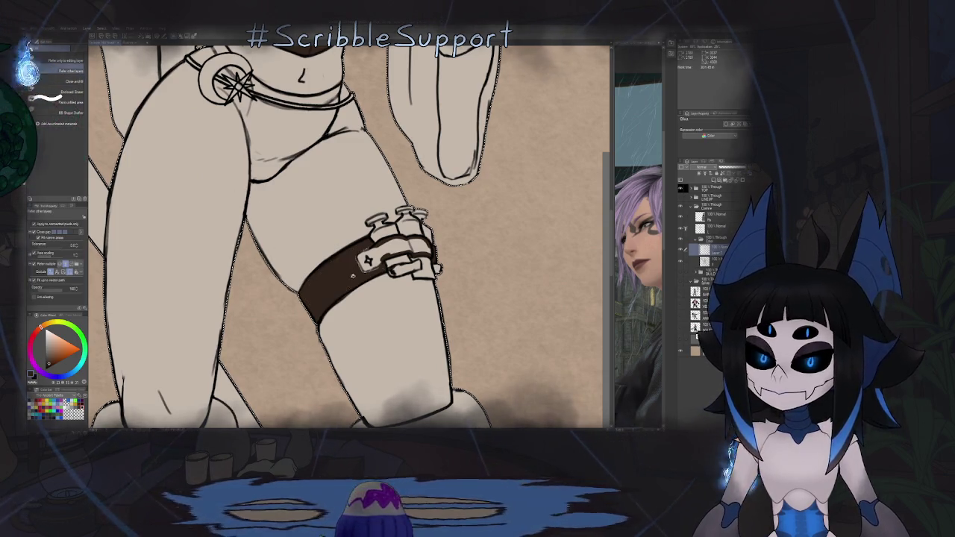
pyautogui.click(367, 261)
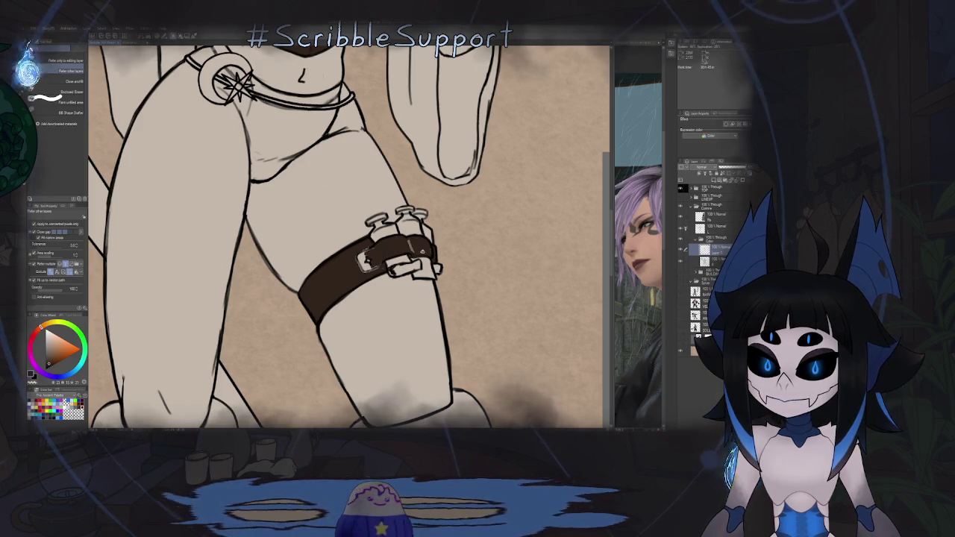
pyautogui.click(71, 61)
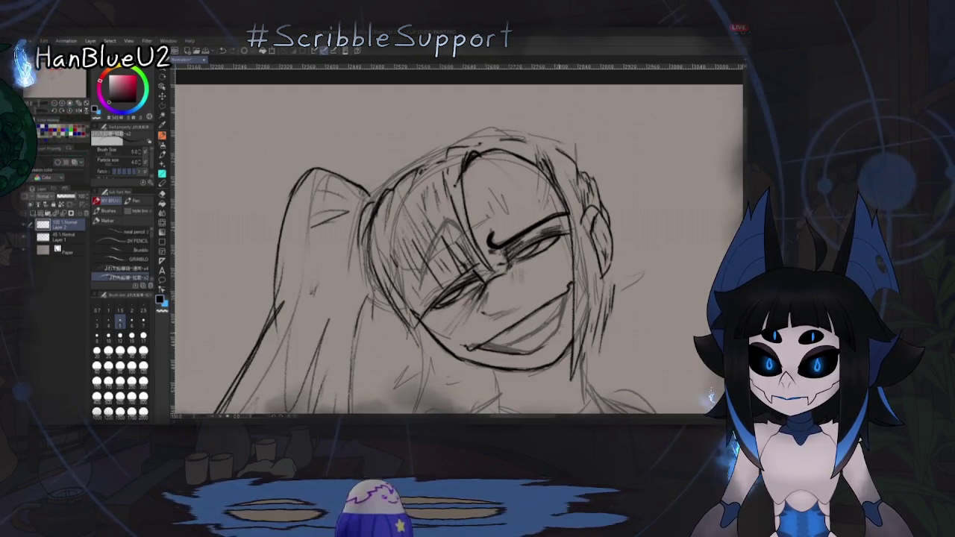
# Step: Mirror the canvas back and forth to check the sketch's proportions
pyautogui.press('h')
pyautogui.press('h')
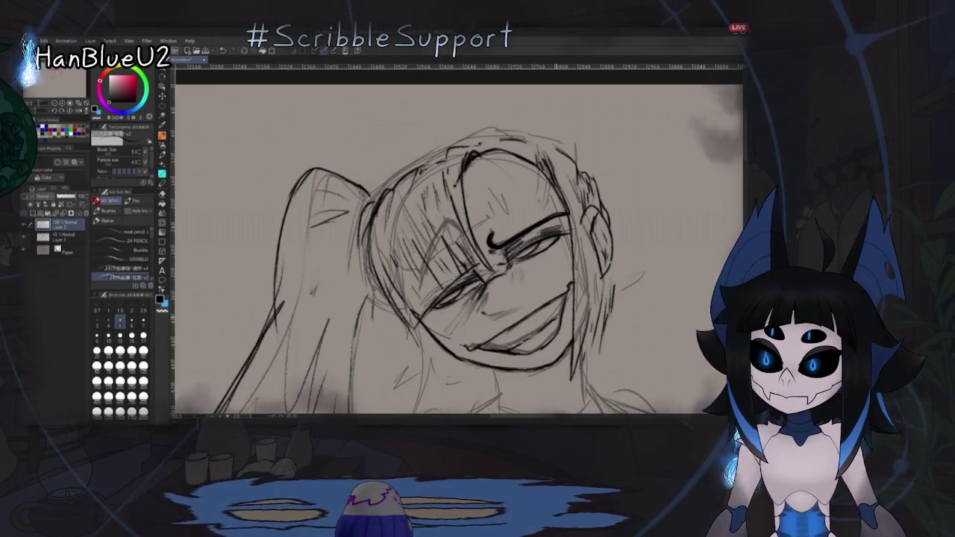
pyautogui.press('h')
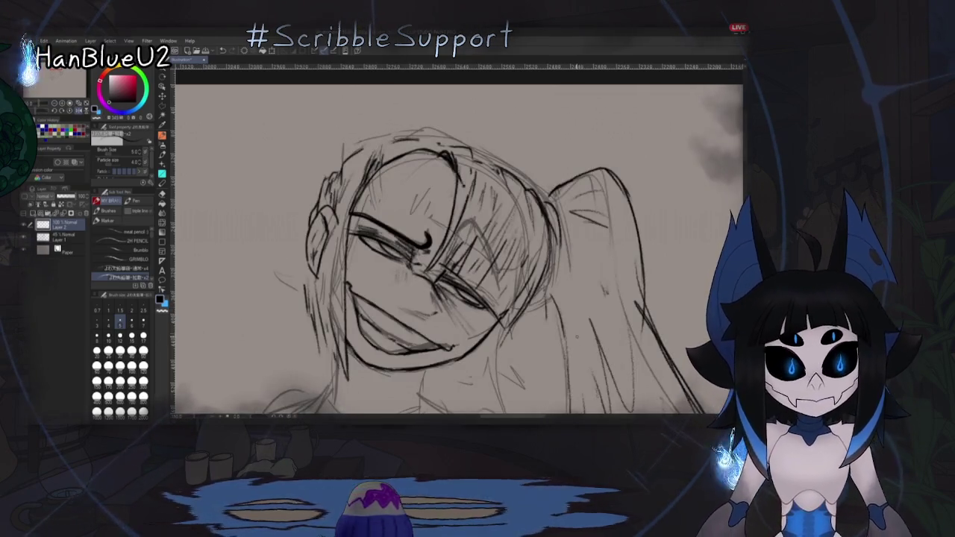
pyautogui.press('h')
# Step: Zoom out to the full sketch and fade Layer 1 to about 10% opacity
pyautogui.scroll(-2, 459, 239)
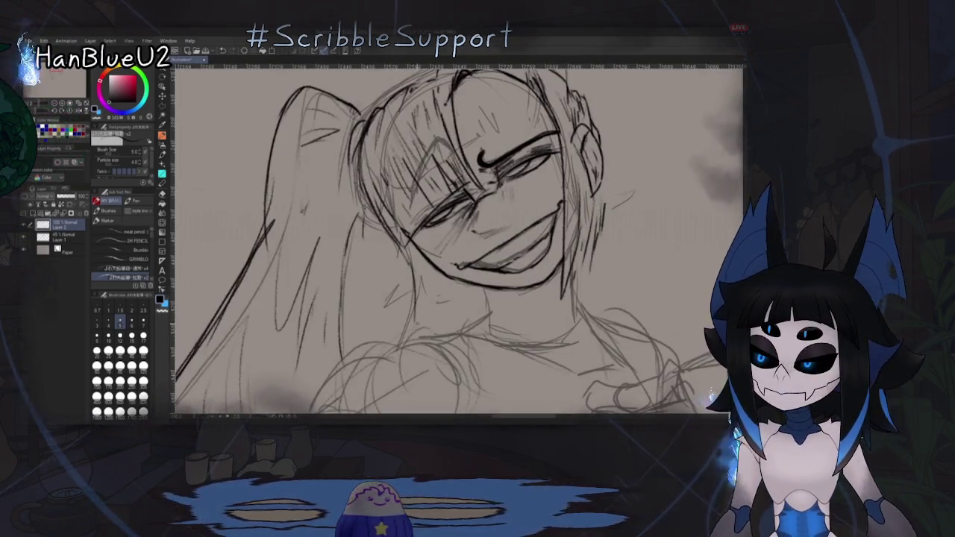
pyautogui.hotkey('ctrl', '-')
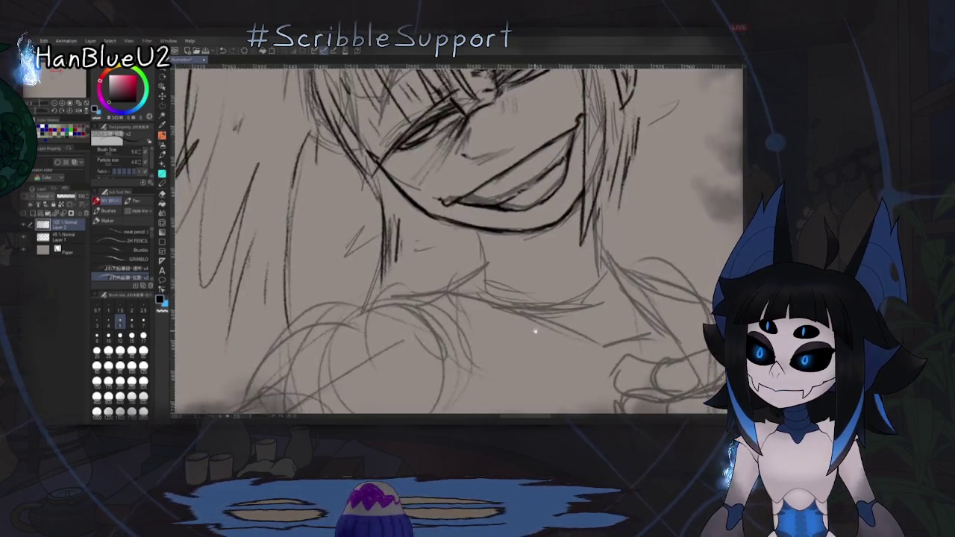
pyautogui.hotkey('ctrl', '-')
pyautogui.click(63, 236)
pyautogui.moveTo(66, 197); pyautogui.dragTo(57, 196)
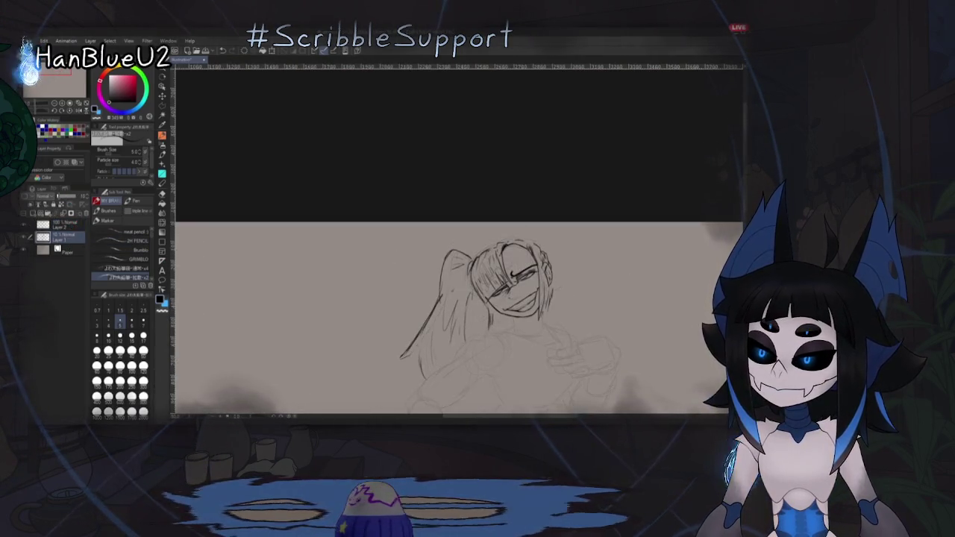
# Step: Zoom in and return to Layer 2, framing the shoulders for drawing
pyautogui.hotkey('ctrl', '+')
pyautogui.hotkey('ctrl', '+')
pyautogui.hotkey('ctrl', '+')
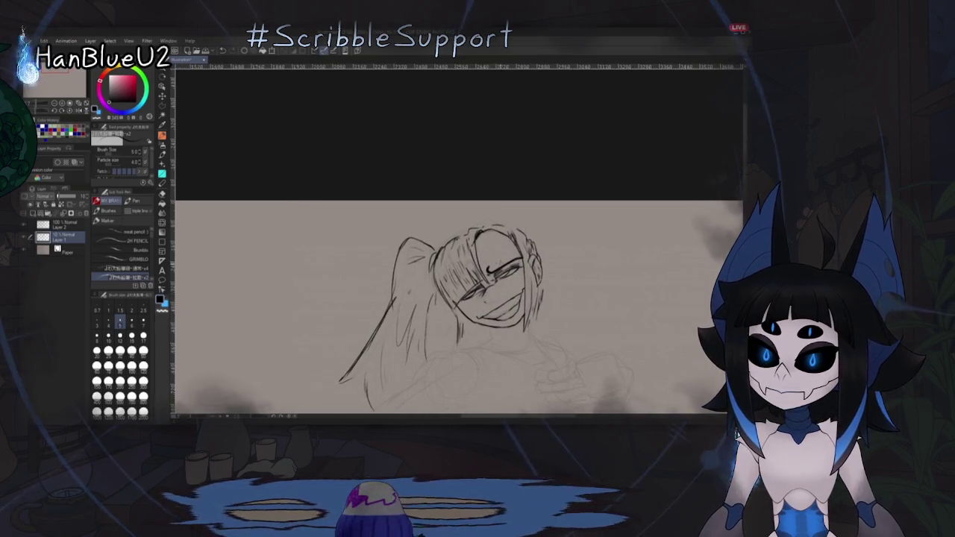
pyautogui.hotkey('ctrl', '+')
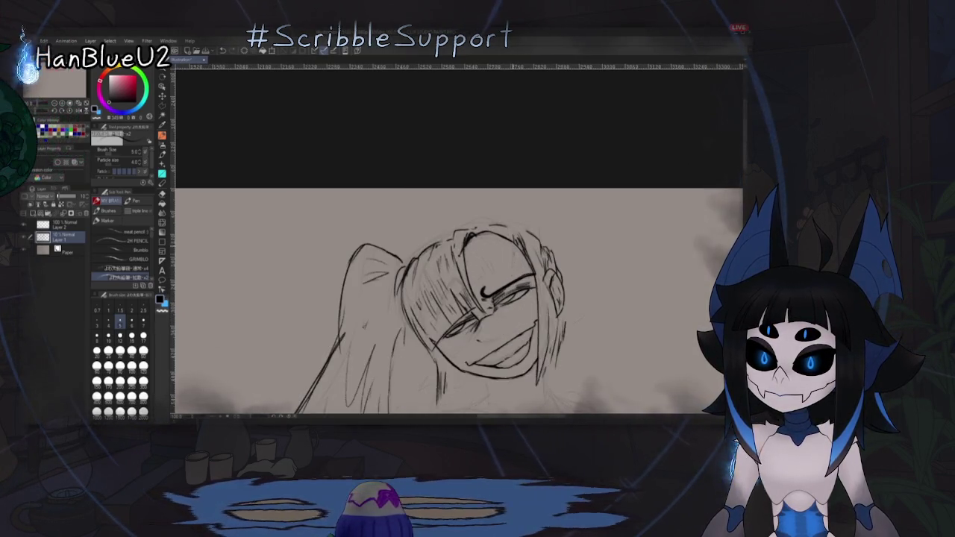
pyautogui.click(64, 223)
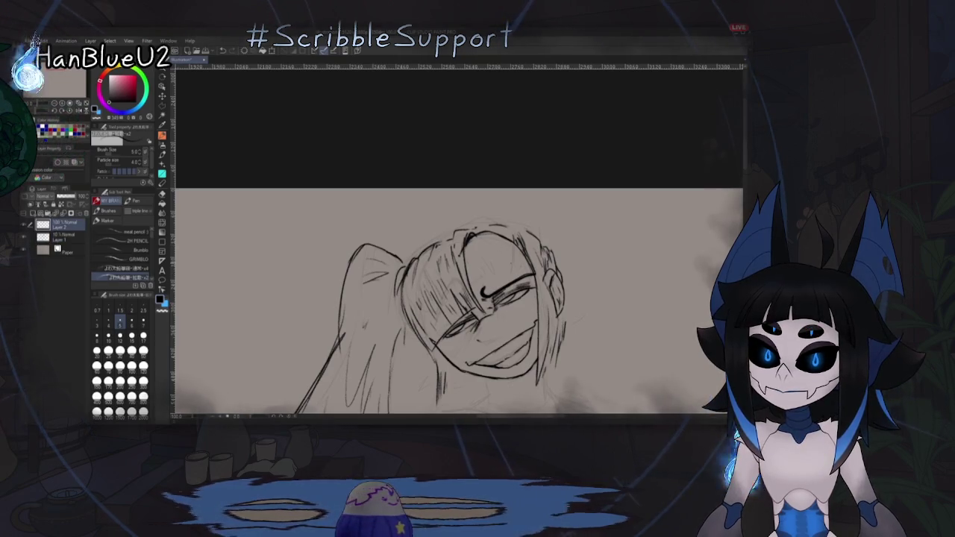
pyautogui.moveTo(485, 299); pyautogui.dragTo(463, 157)
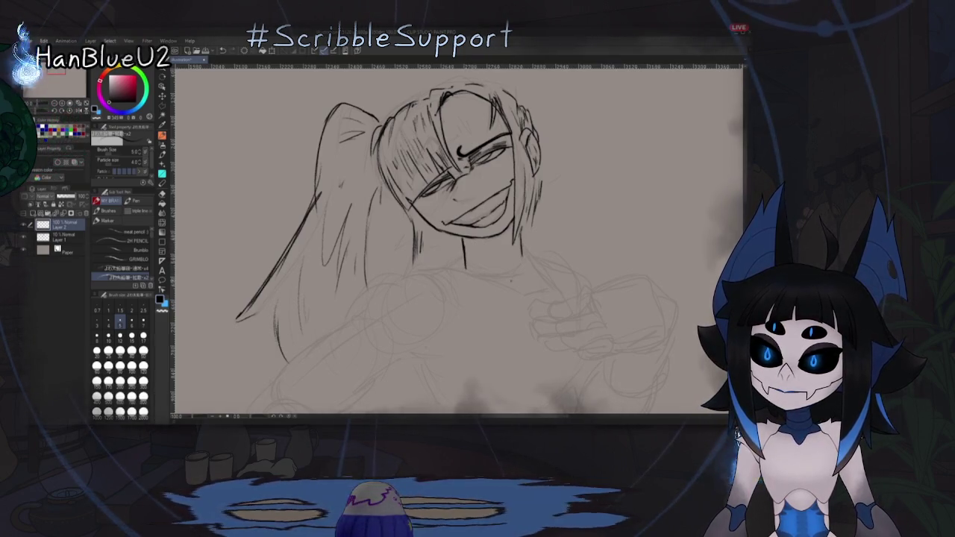
pyautogui.moveTo(418, 247); pyautogui.dragTo(482, 198)
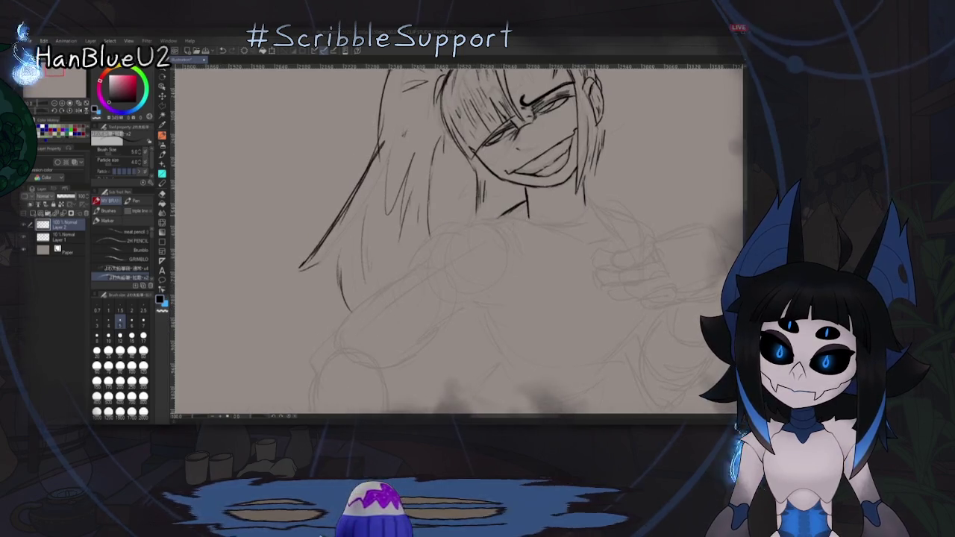
# Step: Draw the curved shoulder line both ways and a ponytail loop atop the head, mirroring to check
pyautogui.moveTo(429, 242); pyautogui.dragTo(522, 219)
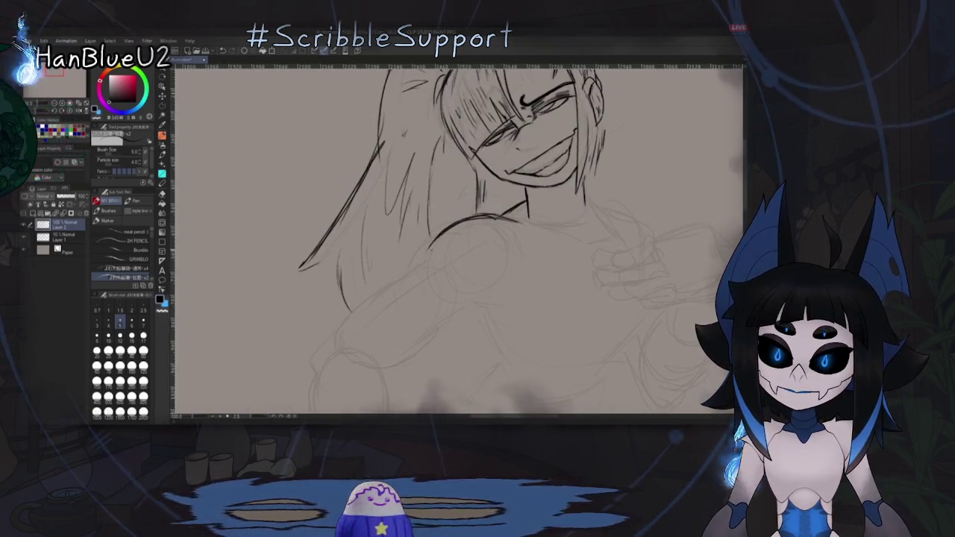
pyautogui.moveTo(366, 149); pyautogui.dragTo(418, 97)
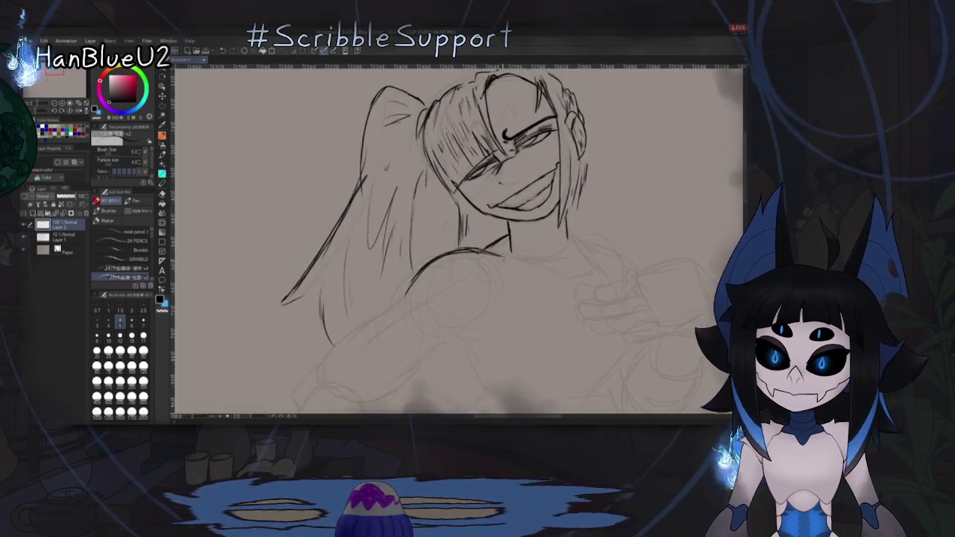
pyautogui.moveTo(511, 256); pyautogui.dragTo(567, 273)
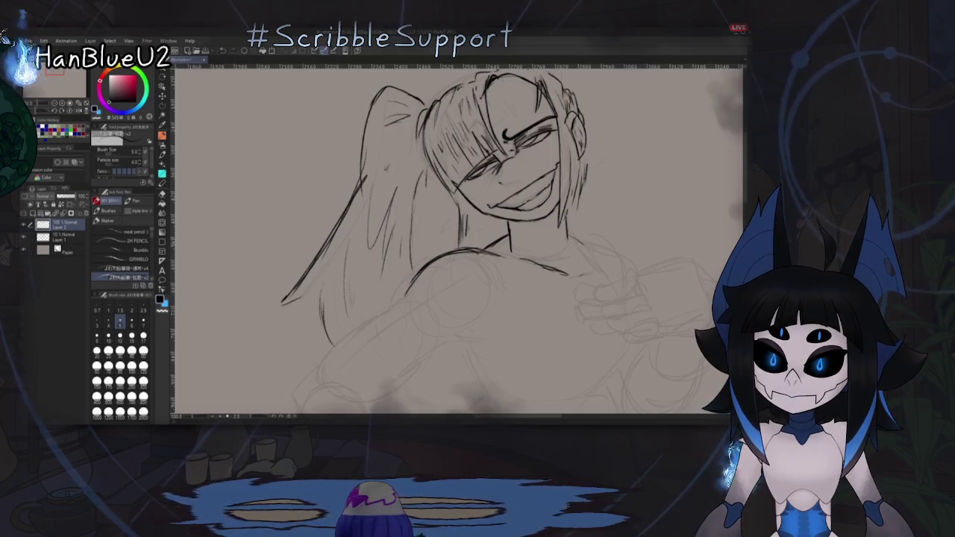
pyautogui.press('h')
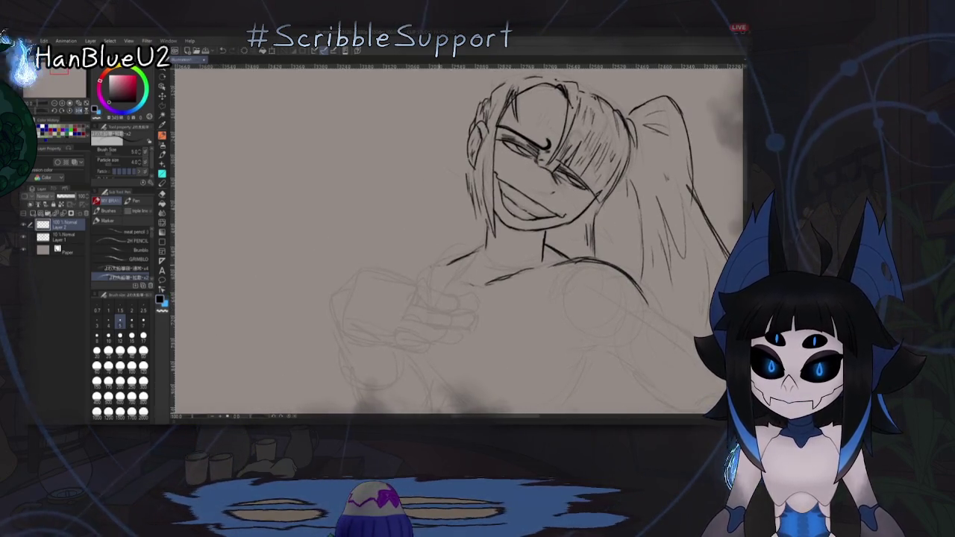
pyautogui.moveTo(446, 262); pyautogui.dragTo(407, 279)
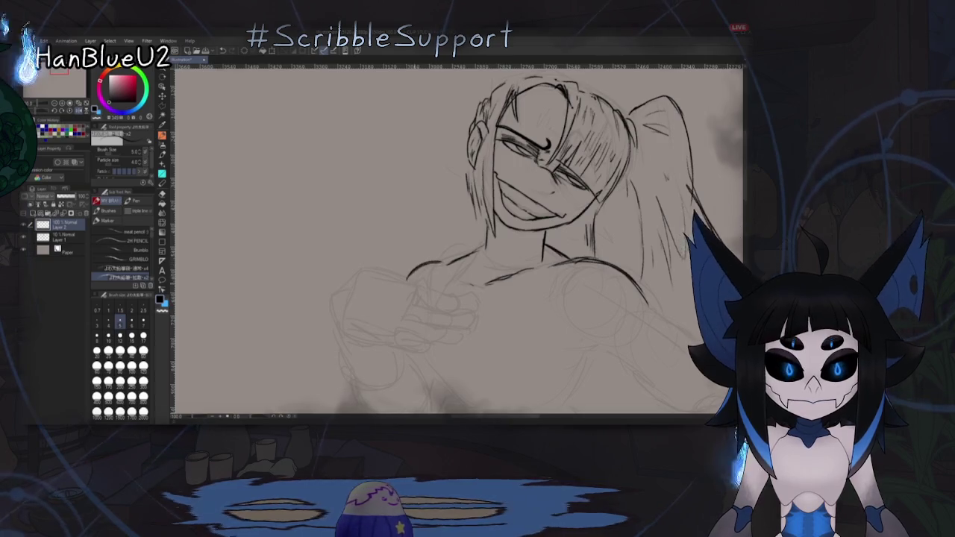
pyautogui.press('h')
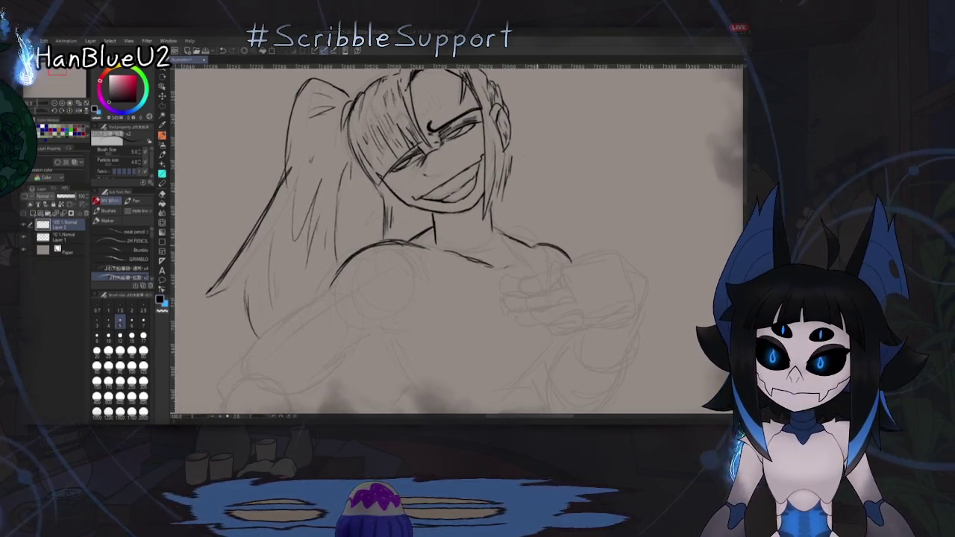
pyautogui.moveTo(497, 323); pyautogui.dragTo(624, 360)
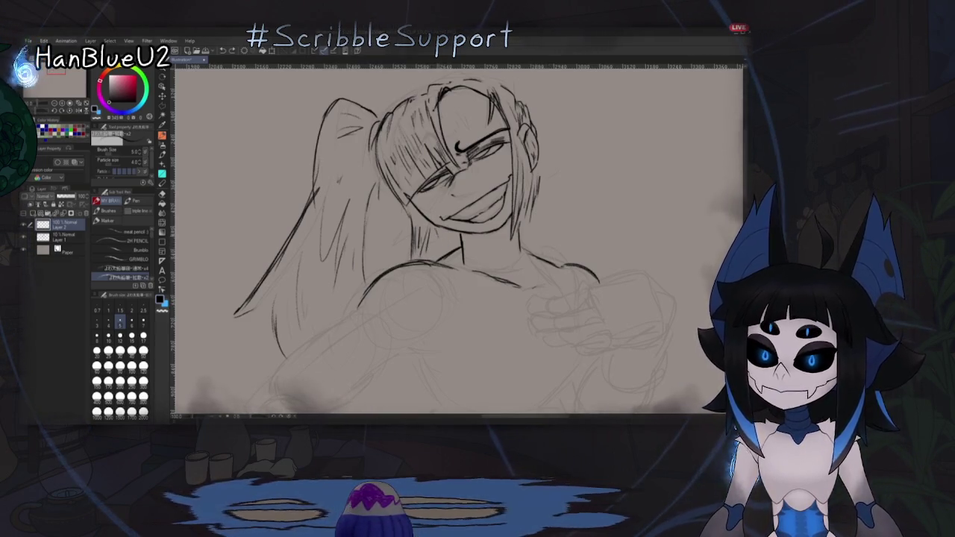
pyautogui.moveTo(583, 279)
pyautogui.mouseDown()
pyautogui.moveTo(623, 259)
pyautogui.moveTo(633, 291)
pyautogui.mouseUp()
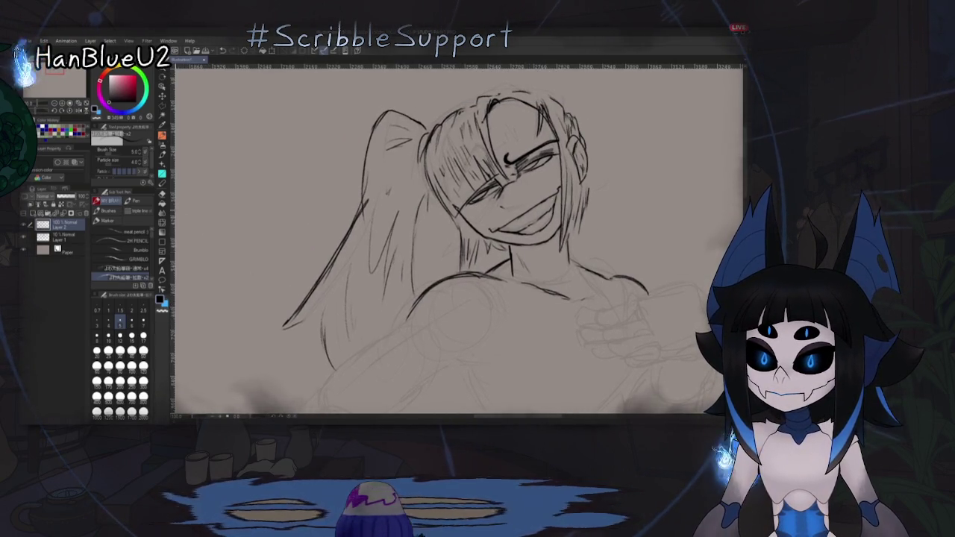
pyautogui.press('e')
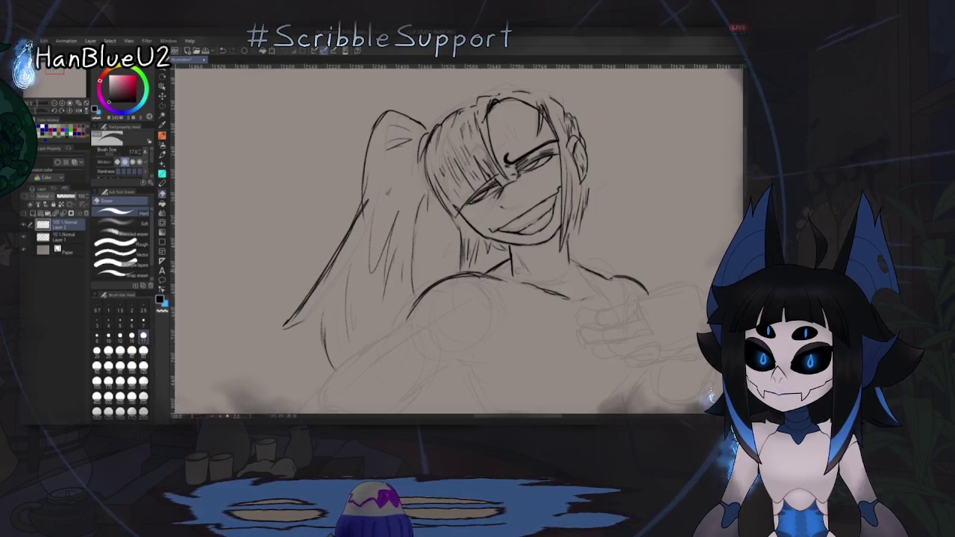
# Step: Zoom out, restore the head and ponytail lines, and pencil the near arm's outer contour
pyautogui.scroll(-2, 541, 335)
pyautogui.scroll(-2, 531, 314)
pyautogui.scroll(-1, 503, 311)
pyautogui.press('p')
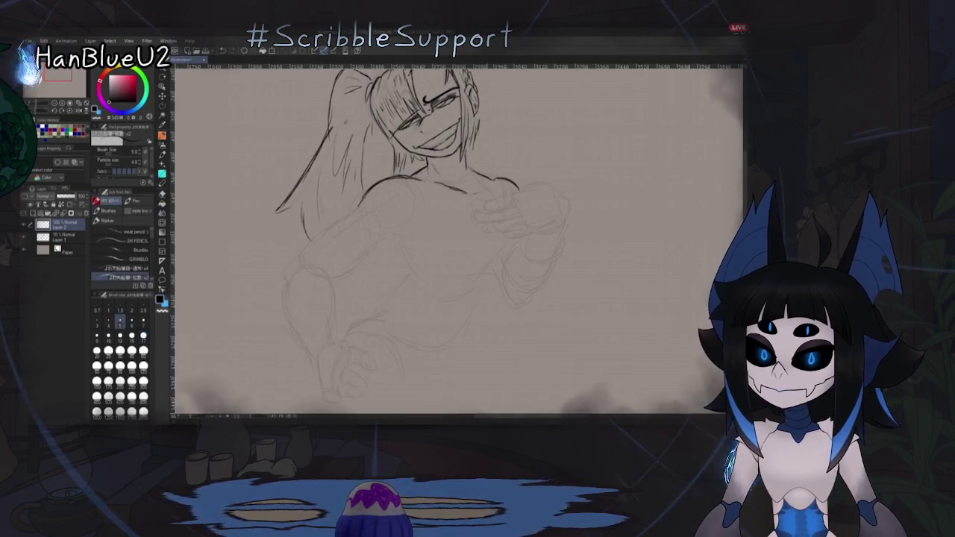
pyautogui.hotkey('ctrl', 'z')
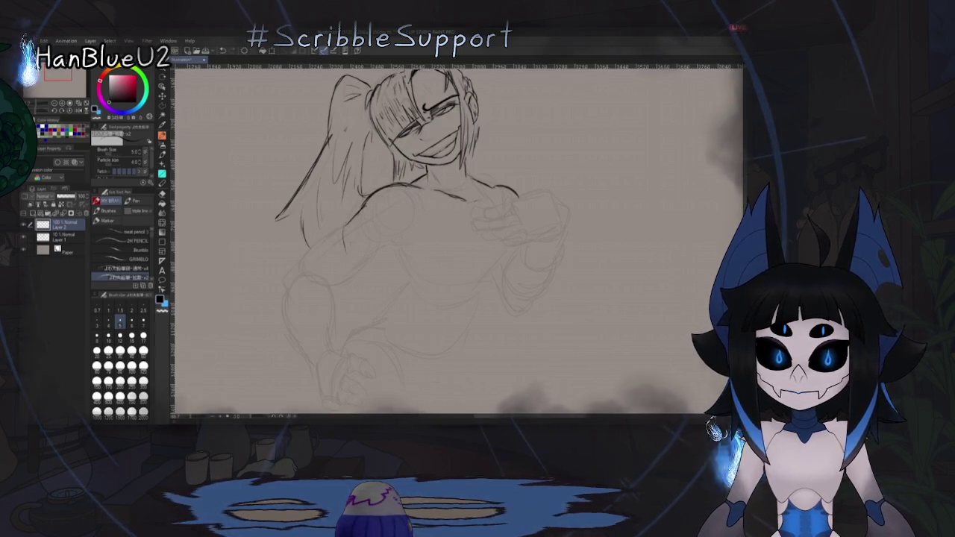
pyautogui.moveTo(345, 246); pyautogui.dragTo(355, 280)
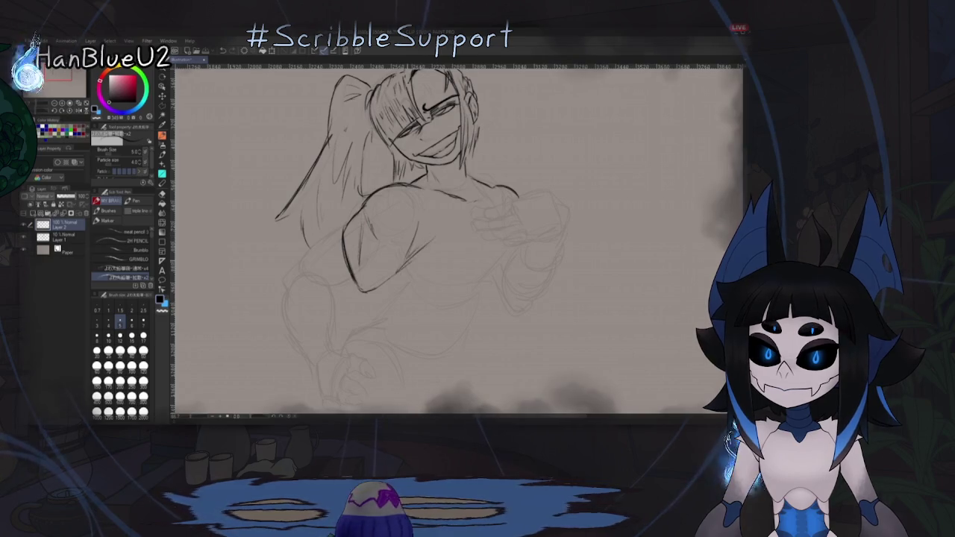
# Step: Draw the lower hip and belly contour, mirroring the canvas repeatedly to check proportions
pyautogui.press('h')
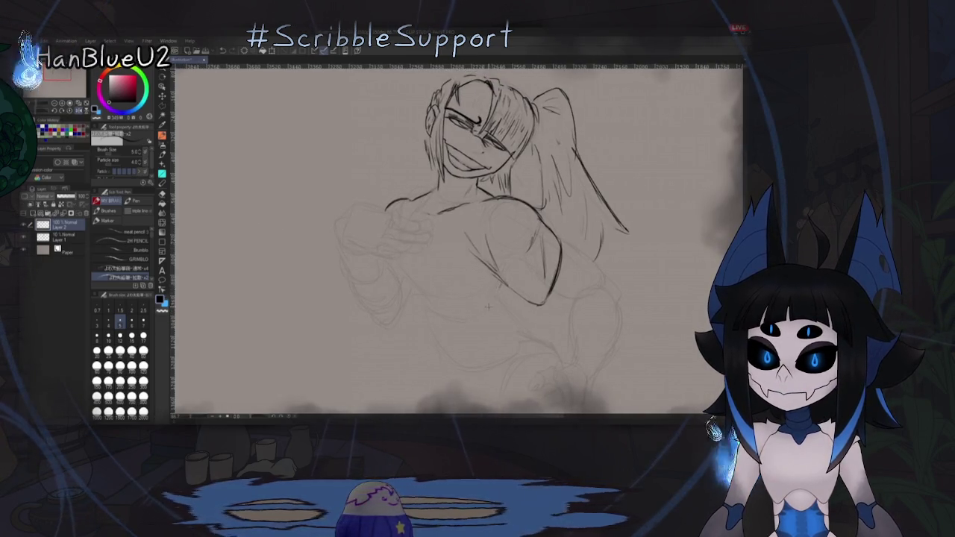
pyautogui.press('h')
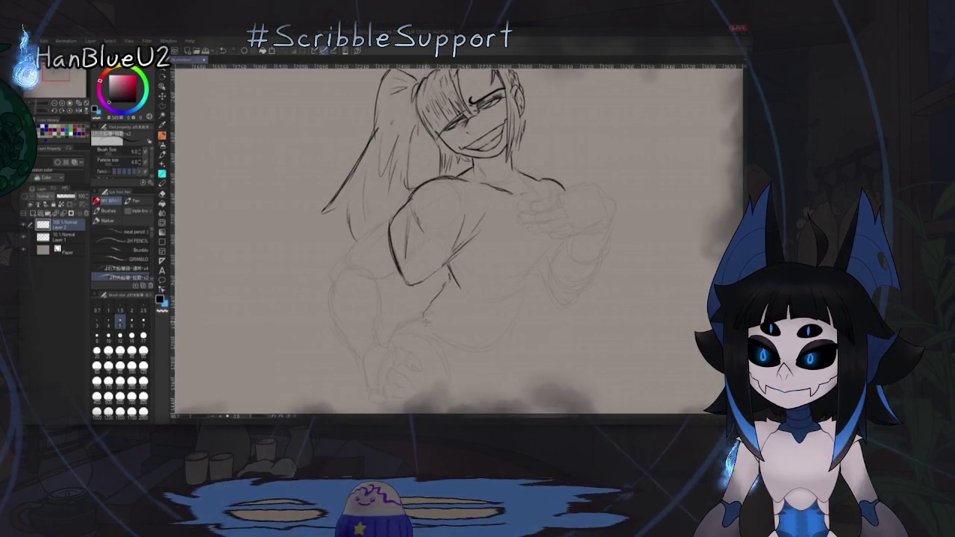
pyautogui.press('h')
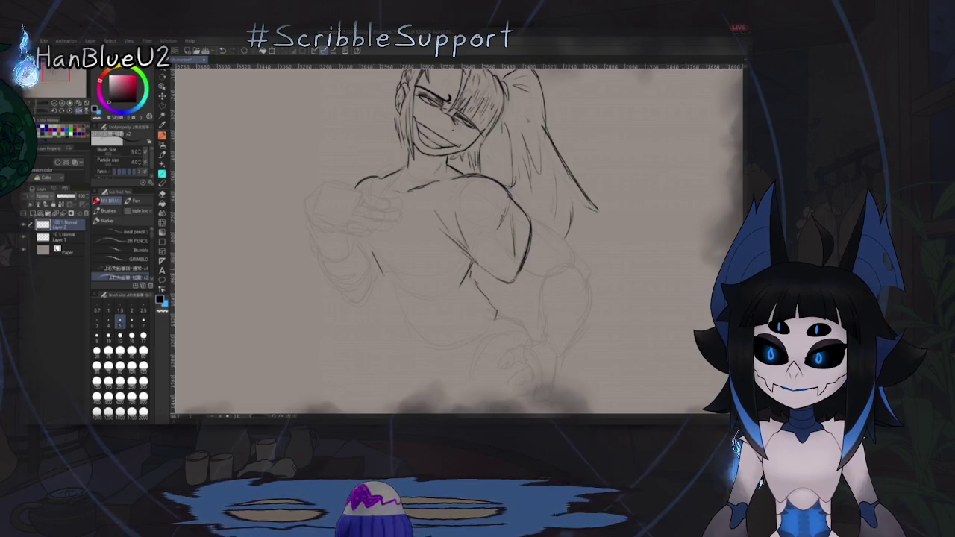
pyautogui.press('h')
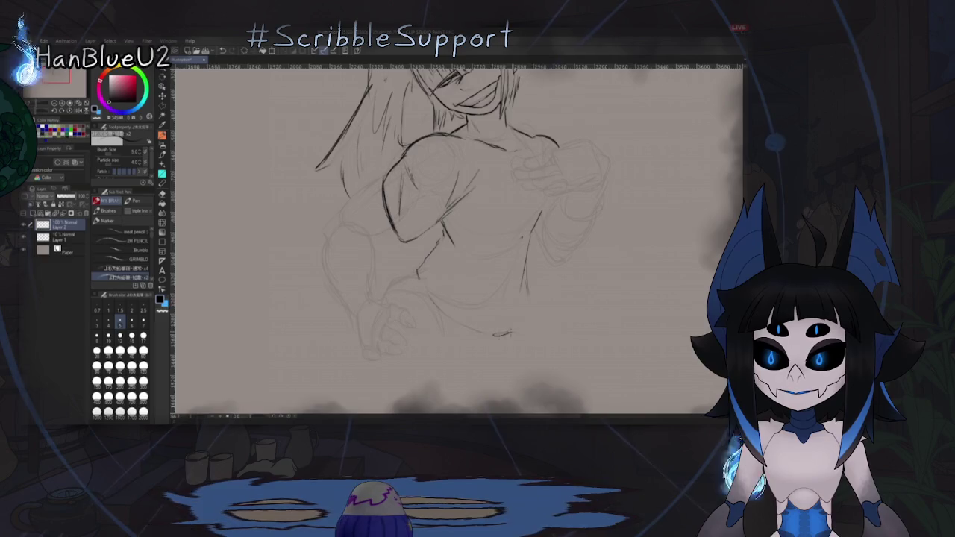
pyautogui.press('h')
pyautogui.moveTo(393, 306)
pyautogui.mouseDown()
pyautogui.moveTo(463, 341)
pyautogui.moveTo(499, 295)
pyautogui.mouseUp()
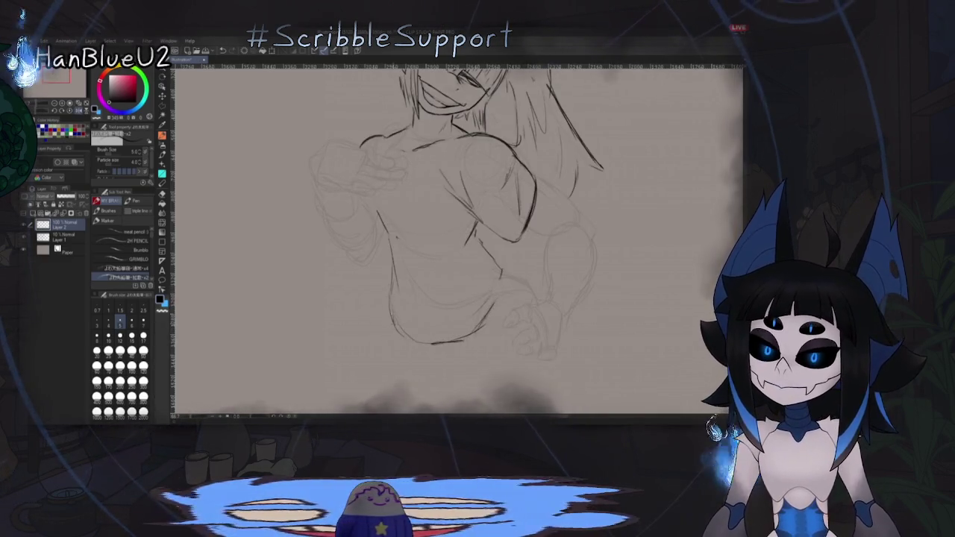
pyautogui.press('h')
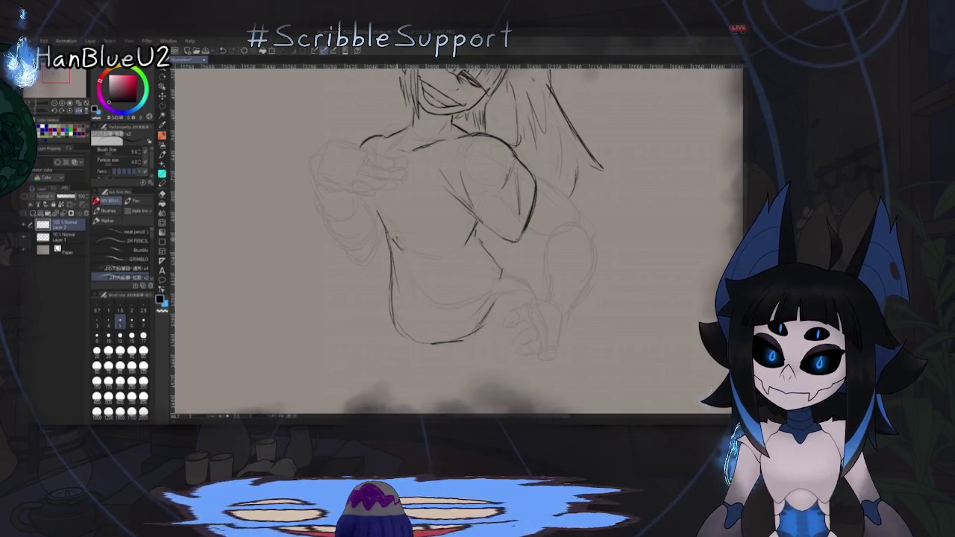
pyautogui.press('h')
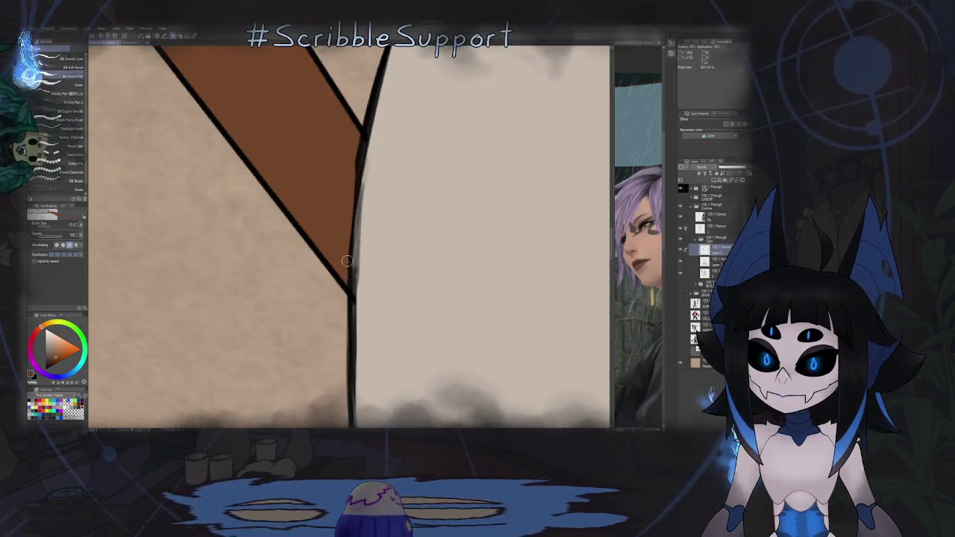
pyautogui.scroll(-2, 347, 260)
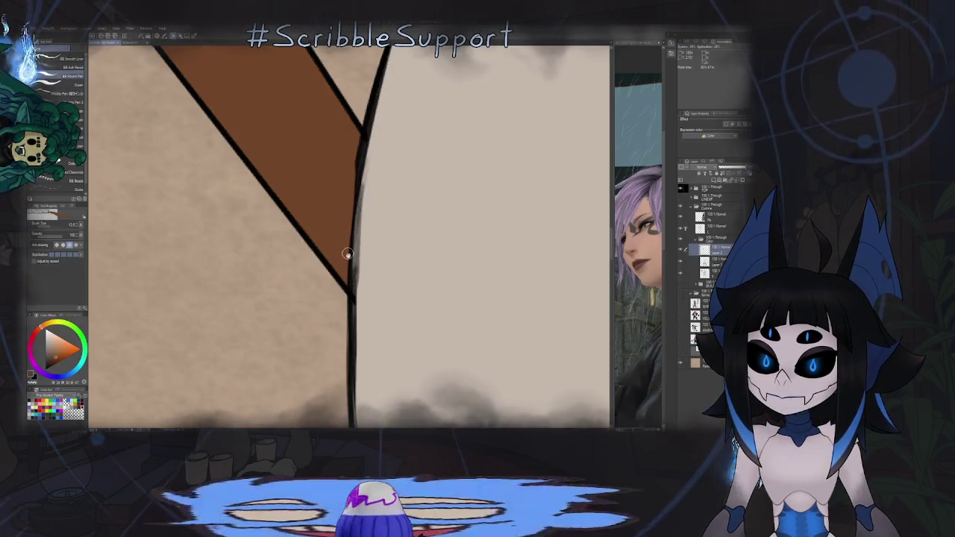
# Step: Rotate the staff vertical and smooth its left brown edge near the knee with one stroke
pyautogui.scroll(-3, 347, 260)
pyautogui.scroll(2, 364, 181)
pyautogui.scroll(3, 369, 184)
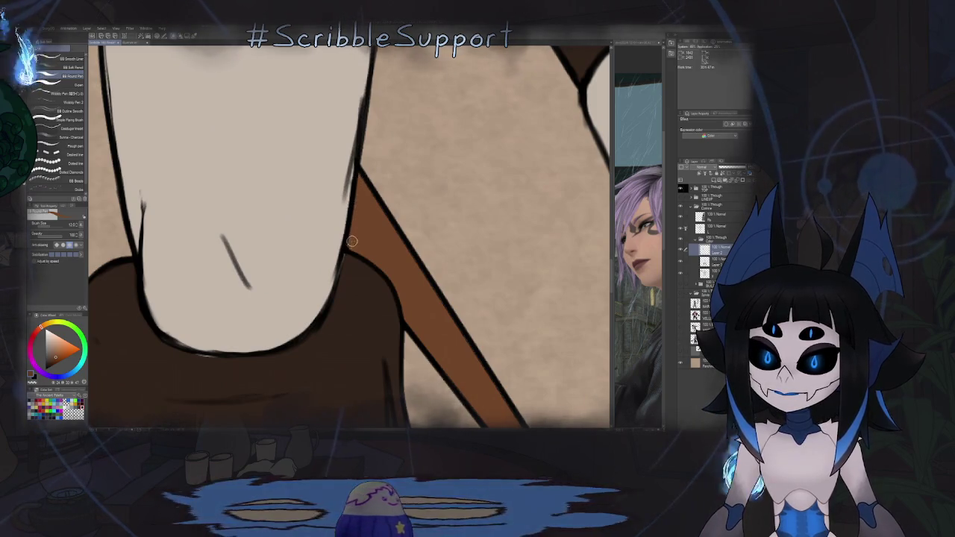
pyautogui.moveTo(375, 220); pyautogui.dragTo(360, 109)
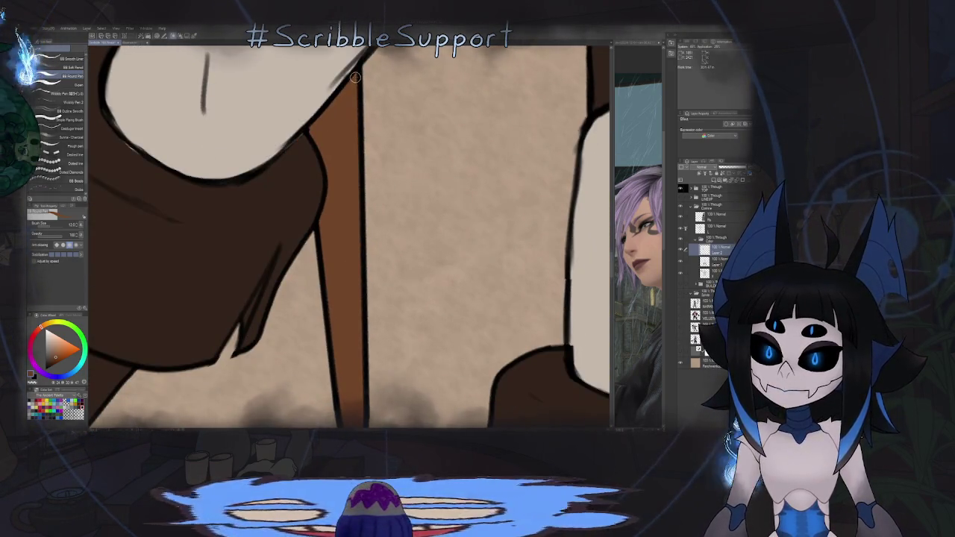
pyautogui.moveTo(356, 244)
pyautogui.mouseDown()
pyautogui.moveTo(355, 122)
pyautogui.moveTo(358, 310)
pyautogui.mouseUp()
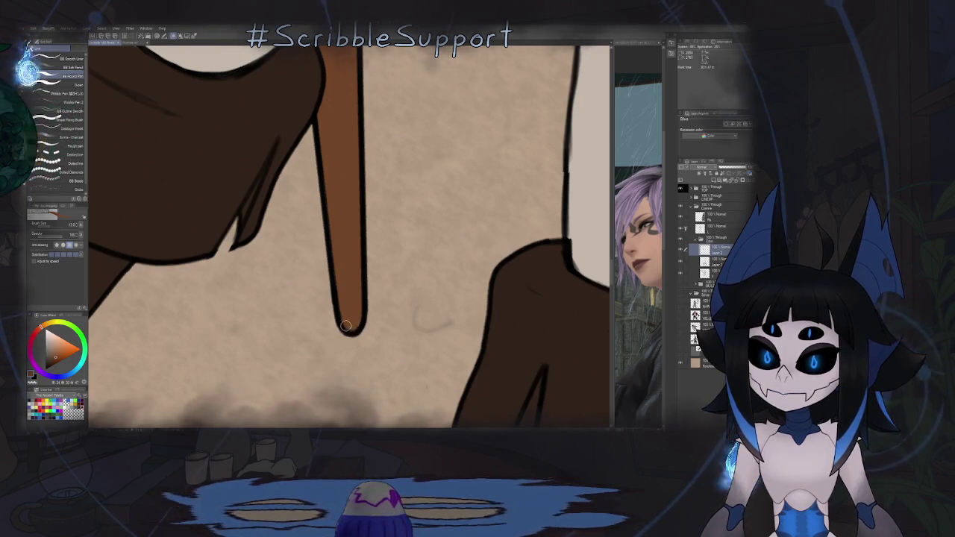
pyautogui.moveTo(341, 311); pyautogui.dragTo(321, 114)
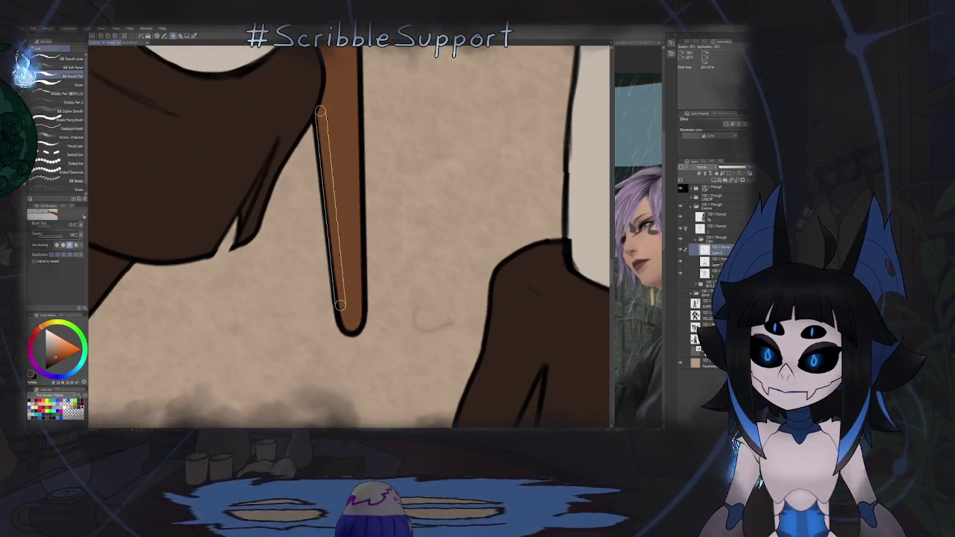
pyautogui.scroll(-3, 358, 159)
pyautogui.scroll(-4, 359, 159)
pyautogui.scroll(-3, 359, 160)
pyautogui.scroll(3, 356, 166)
pyautogui.scroll(1, 357, 166)
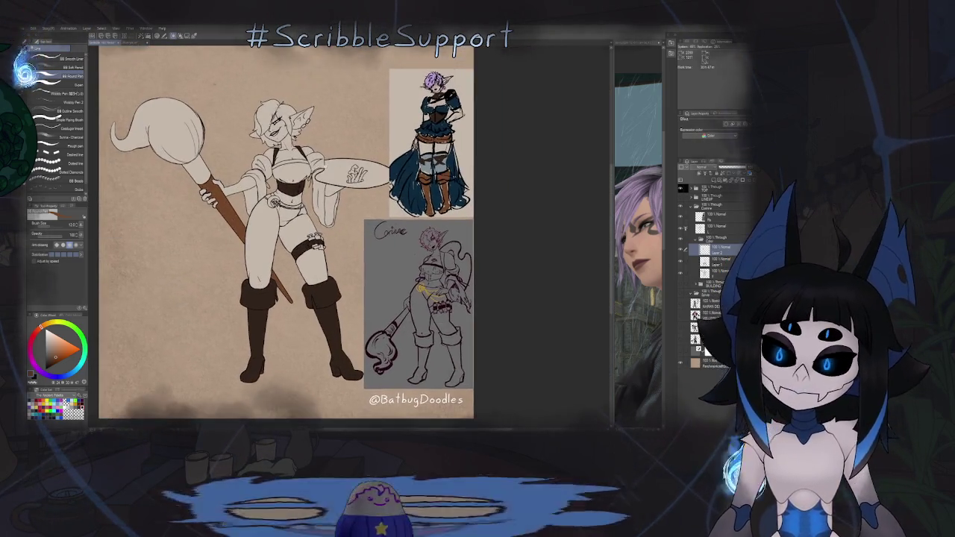
pyautogui.scroll(3, 357, 167)
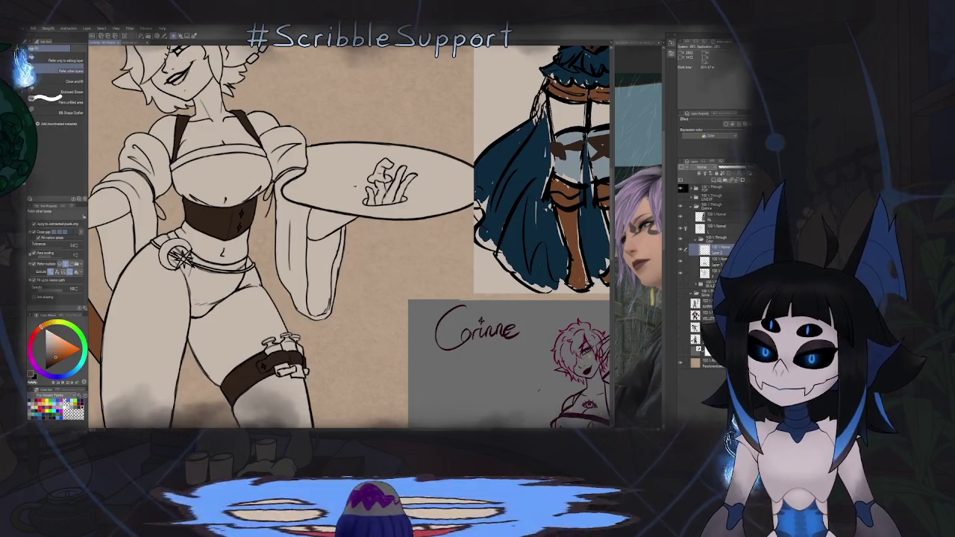
# Step: Fill the palette tray flat brown and ink along its edge with the brush
pyautogui.click(356, 184)
pyautogui.press('p')
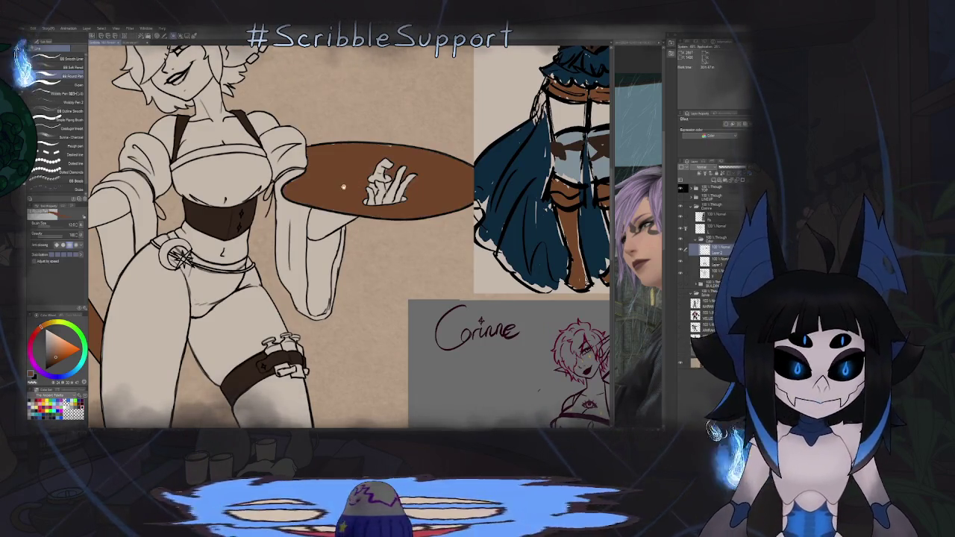
pyautogui.scroll(2, 343, 165)
pyautogui.scroll(3, 336, 150)
pyautogui.scroll(2, 326, 124)
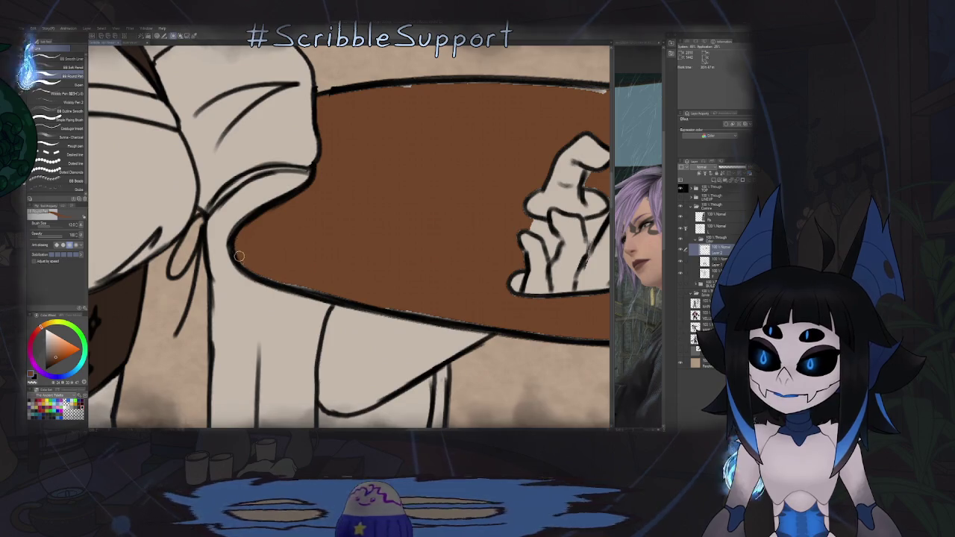
pyautogui.scroll(-2, 295, 287)
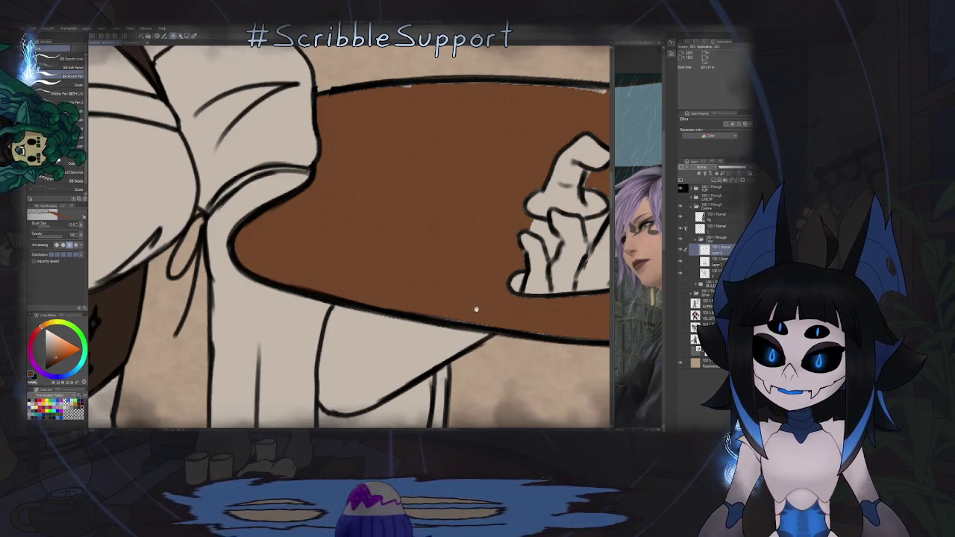
pyautogui.moveTo(477, 313); pyautogui.dragTo(345, 260)
pyautogui.moveTo(355, 321); pyautogui.dragTo(376, 265)
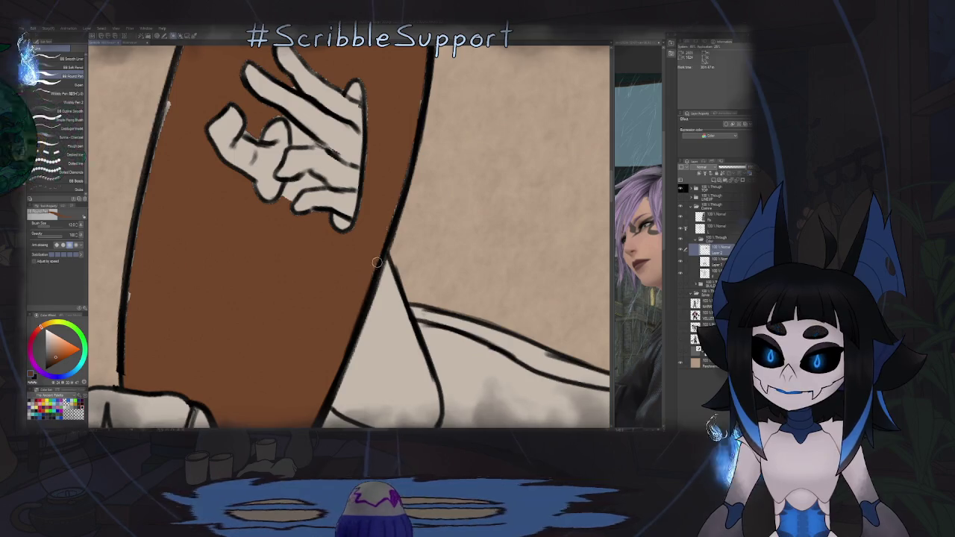
# Step: Rotate and mirror the view step by step until the tray lies horizontal
pyautogui.moveTo(402, 167); pyautogui.dragTo(375, 274)
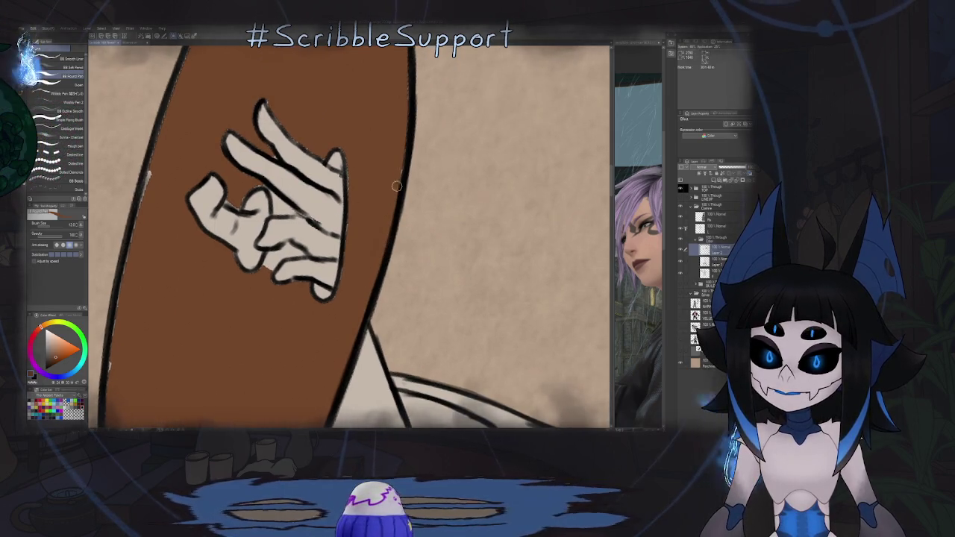
pyautogui.moveTo(402, 140); pyautogui.dragTo(384, 202)
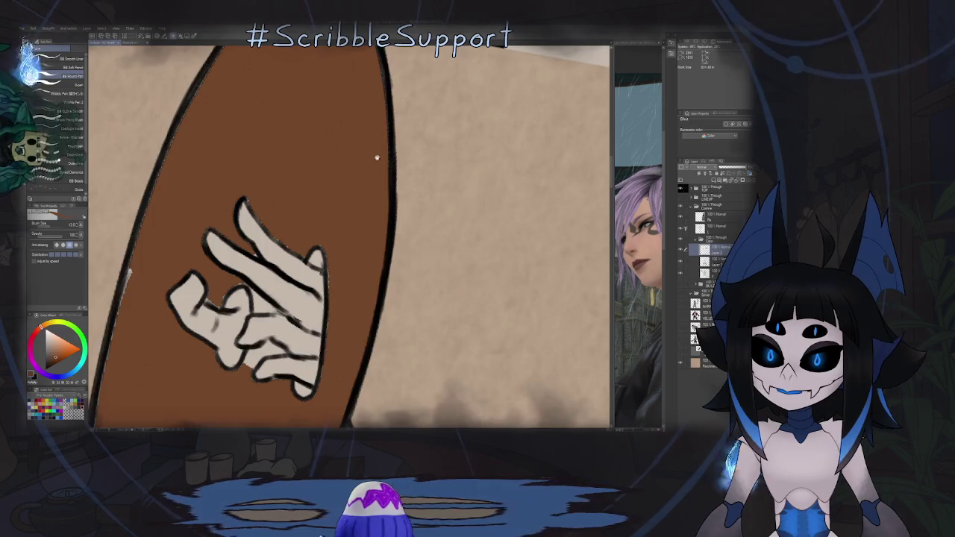
pyautogui.moveTo(375, 157); pyautogui.dragTo(398, 208)
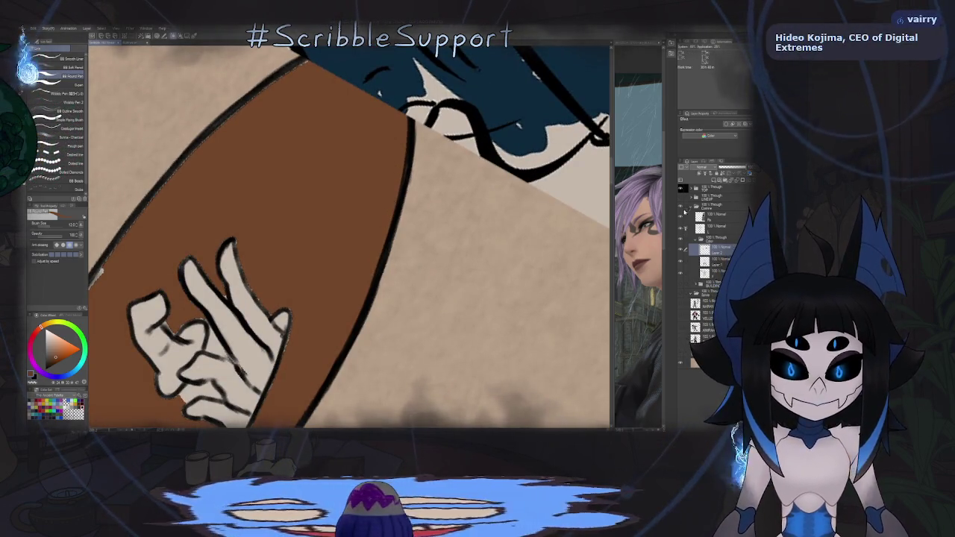
pyautogui.press('^')
pyautogui.press('^')
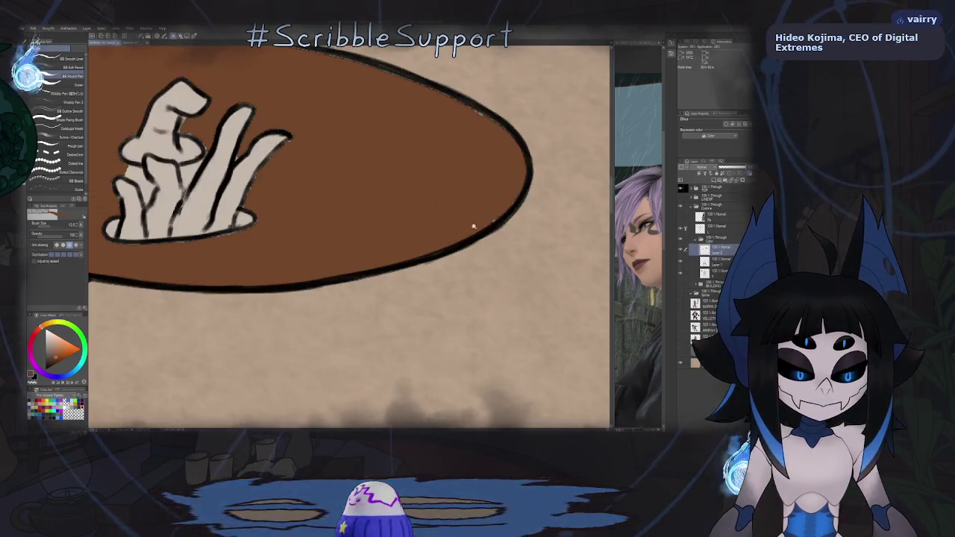
pyautogui.press('^')
pyautogui.press('h')
pyautogui.press('^')
pyautogui.press('^')
pyautogui.press('^')
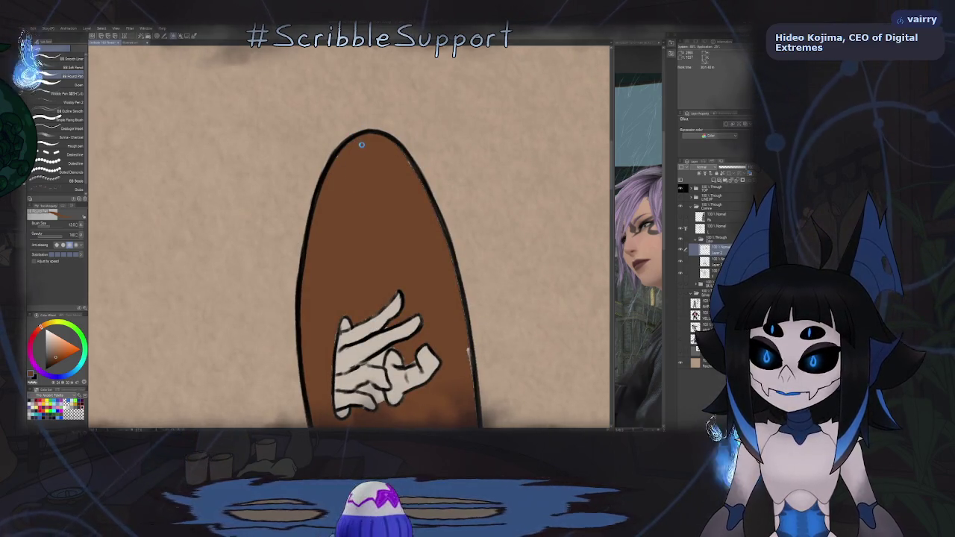
pyautogui.press('-')
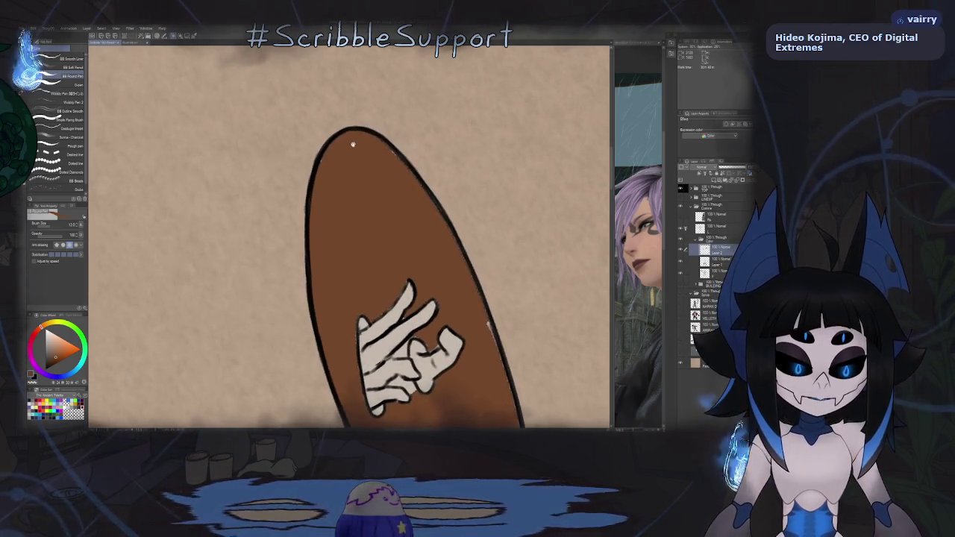
pyautogui.scroll(2, 347, 152)
pyautogui.scroll(1, 303, 188)
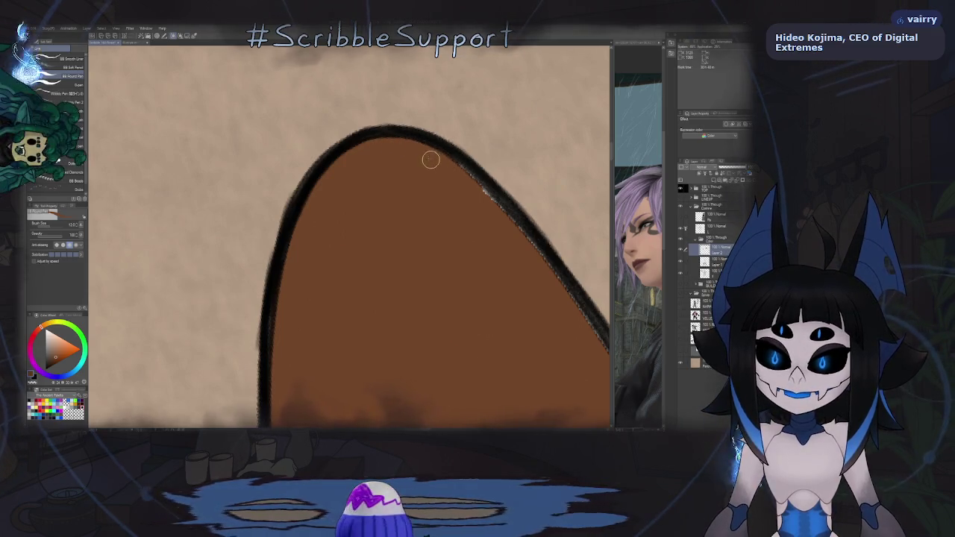
pyautogui.scroll(-2, 393, 183)
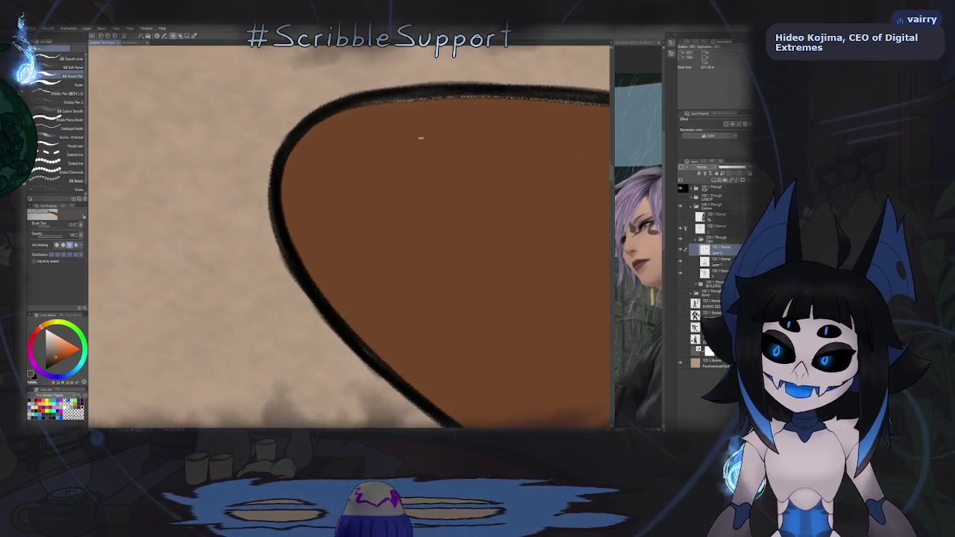
# Step: Pan and zoom the view to frame the fingers and the upper palette
pyautogui.scroll(-3, 296, 211)
pyautogui.scroll(1, 287, 293)
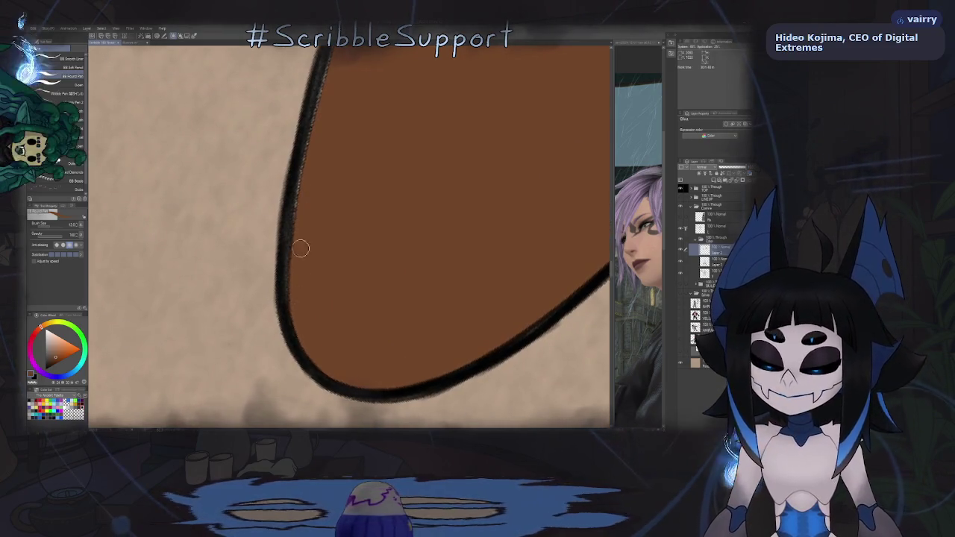
pyautogui.moveTo(322, 125); pyautogui.dragTo(290, 270)
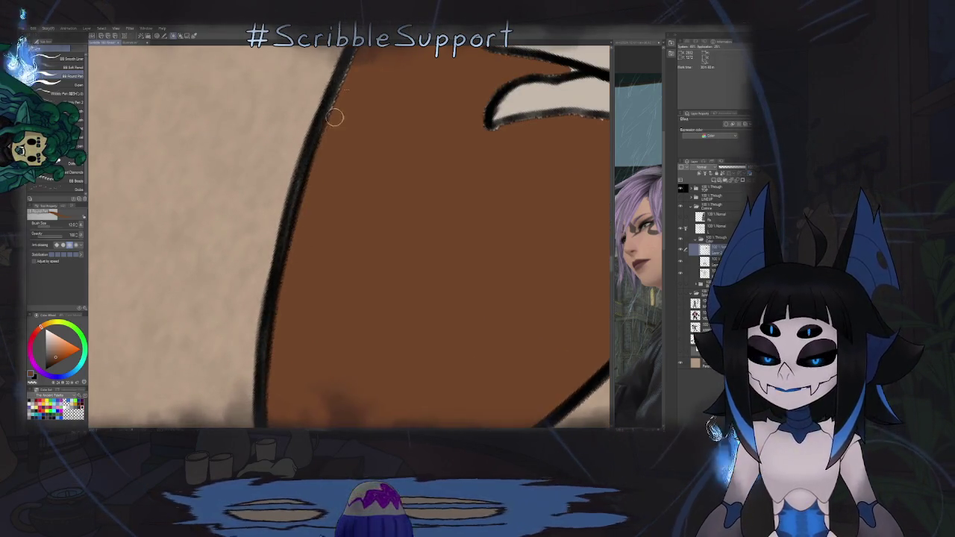
pyautogui.moveTo(334, 117); pyautogui.dragTo(306, 209)
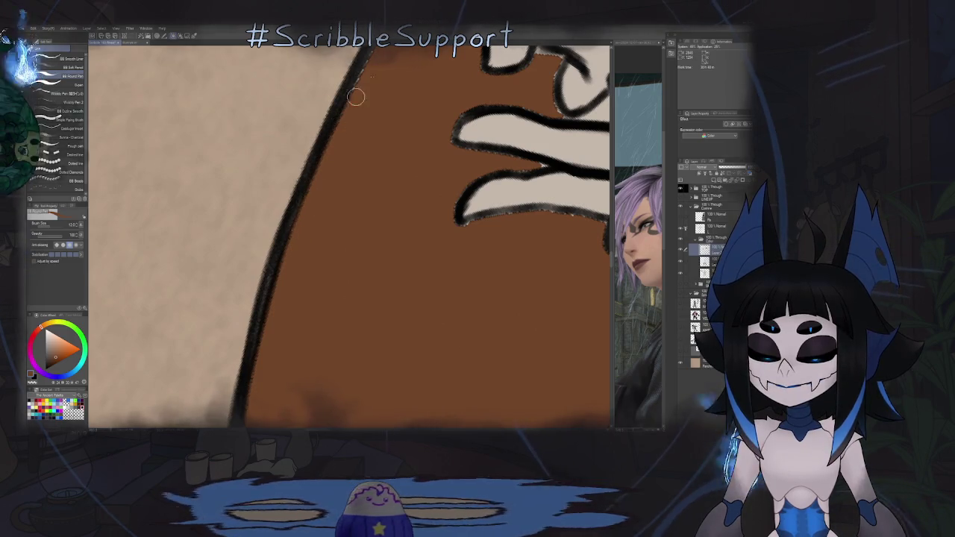
pyautogui.moveTo(351, 127)
pyautogui.mouseDown()
pyautogui.moveTo(319, 234)
pyautogui.moveTo(286, 274)
pyautogui.mouseUp()
pyautogui.scroll(-1, 319, 223)
pyautogui.scroll(1, 318, 223)
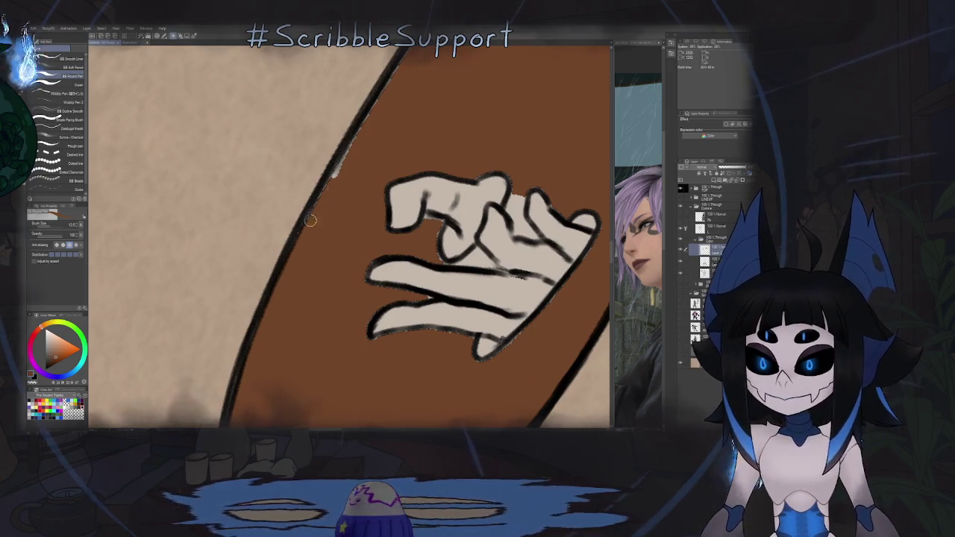
# Step: Shift the view onto the hand and rotate it so the palette lies level
pyautogui.moveTo(377, 111)
pyautogui.mouseDown()
pyautogui.moveTo(341, 192)
pyautogui.moveTo(318, 207)
pyautogui.mouseUp()
pyautogui.moveTo(379, 121); pyautogui.dragTo(324, 214)
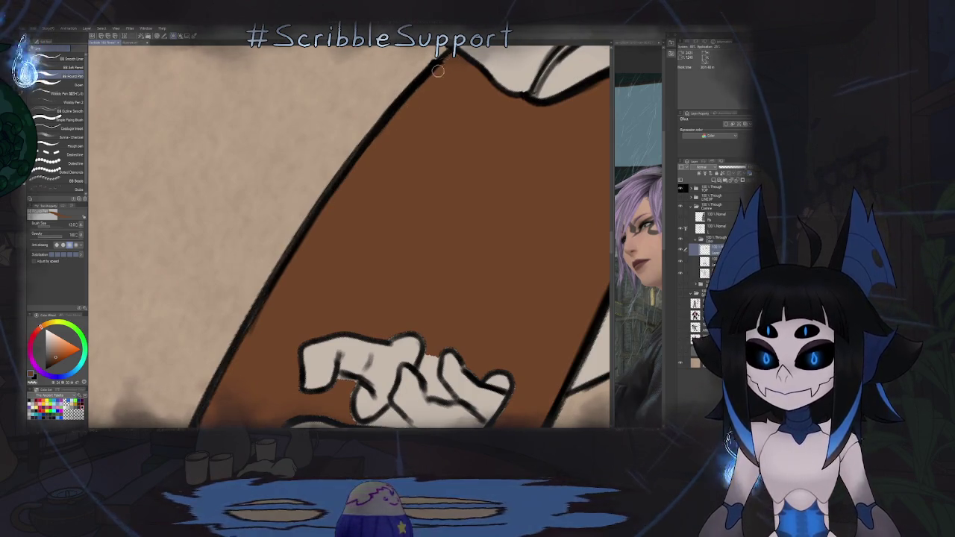
pyautogui.scroll(-3, 415, 98)
pyautogui.moveTo(437, 121)
pyautogui.mouseDown()
pyautogui.moveTo(398, 196)
pyautogui.moveTo(403, 160)
pyautogui.moveTo(397, 249)
pyautogui.mouseUp()
pyautogui.scroll(3, 412, 192)
pyautogui.scroll(5, 399, 155)
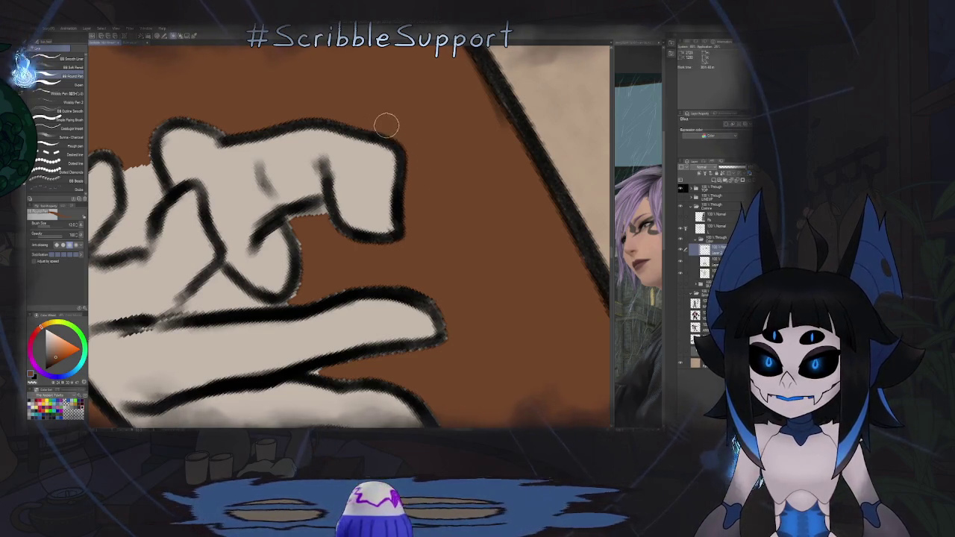
# Step: Paint brown into the finger gaps and over the pale patch atop the left finger
pyautogui.moveTo(319, 110); pyautogui.dragTo(388, 149)
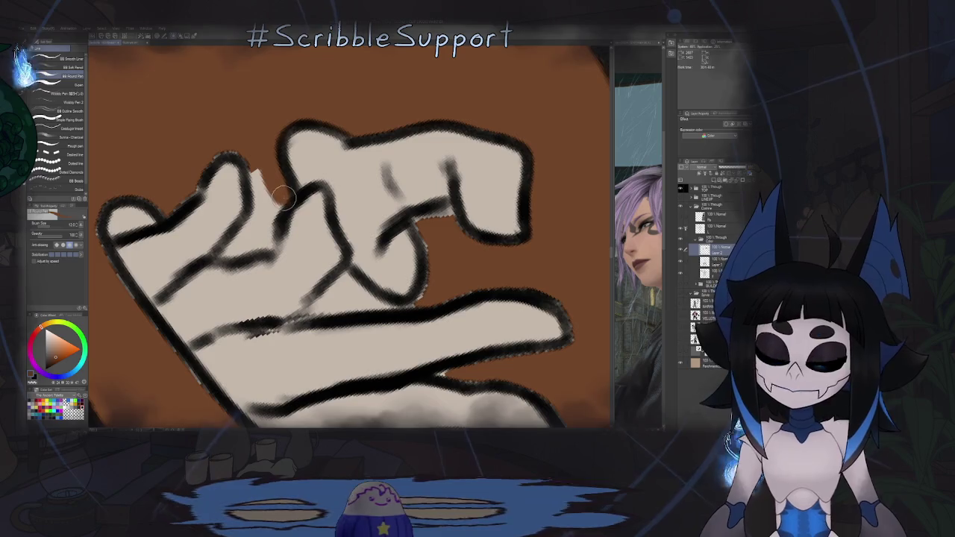
pyautogui.moveTo(270, 212)
pyautogui.mouseDown()
pyautogui.moveTo(244, 251)
pyautogui.moveTo(304, 181)
pyautogui.moveTo(312, 224)
pyautogui.moveTo(296, 203)
pyautogui.mouseUp()
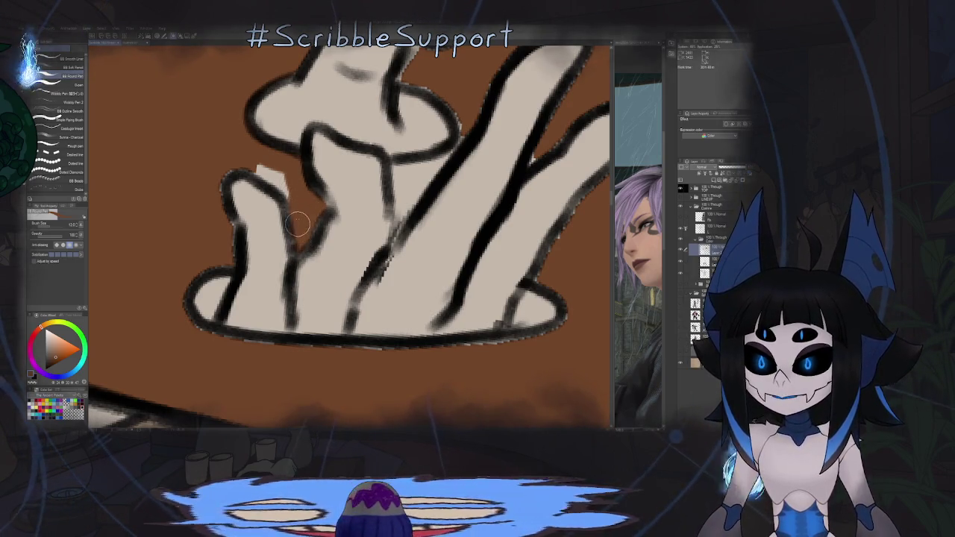
pyautogui.moveTo(280, 181); pyautogui.dragTo(266, 171)
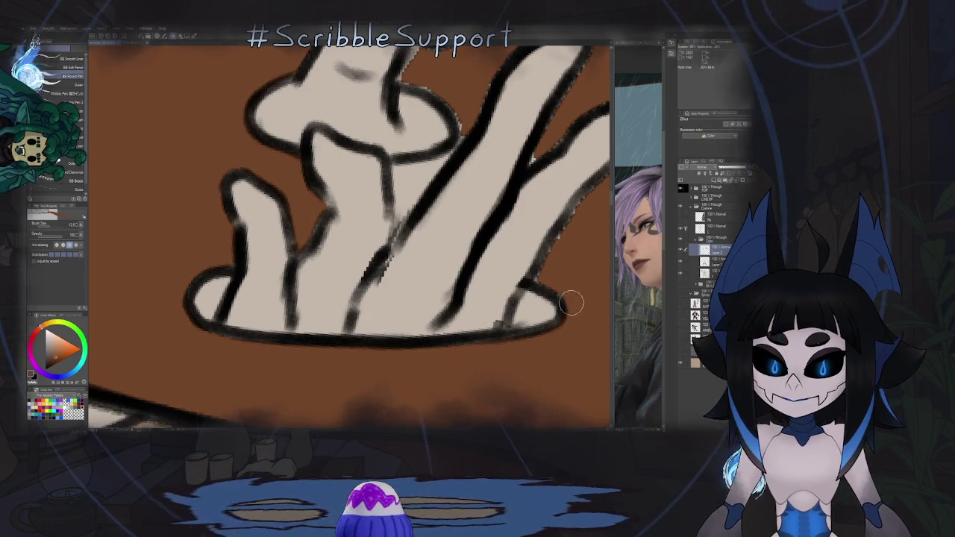
pyautogui.moveTo(538, 284); pyautogui.dragTo(377, 251)
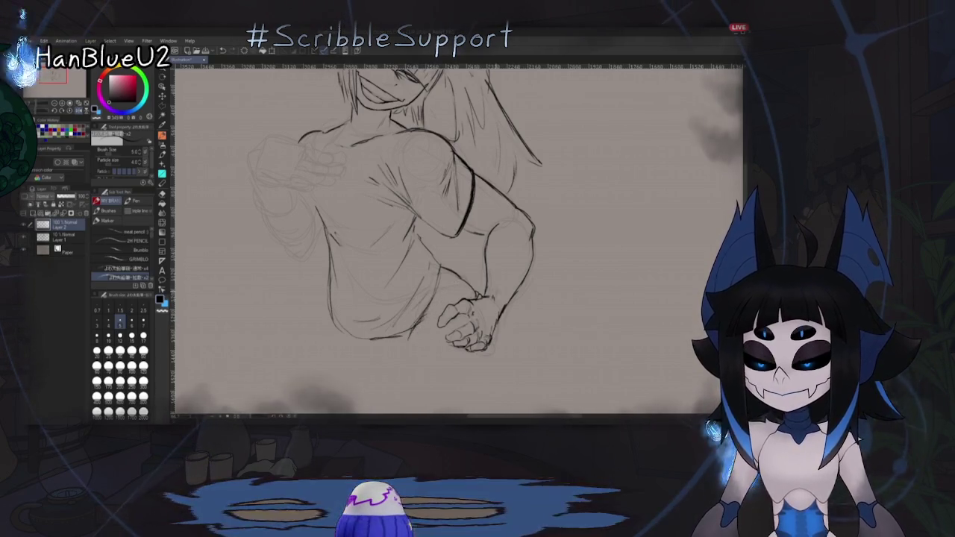
# Step: Mirror the sketch and frame the ponytailed figure's head and upper body
pyautogui.press('h')
pyautogui.scroll(2, 594, 252)
pyautogui.moveTo(594, 252); pyautogui.dragTo(534, 261)
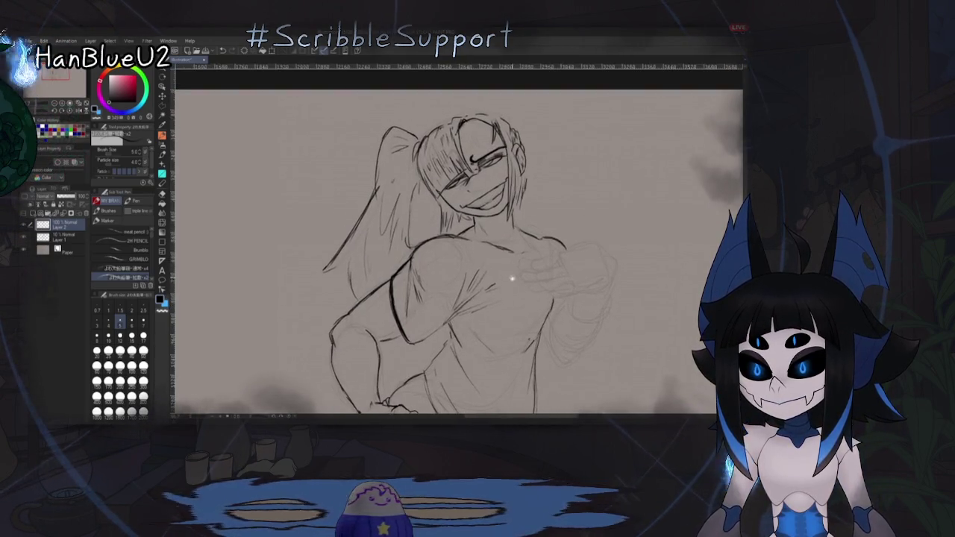
pyautogui.moveTo(512, 277); pyautogui.dragTo(515, 268)
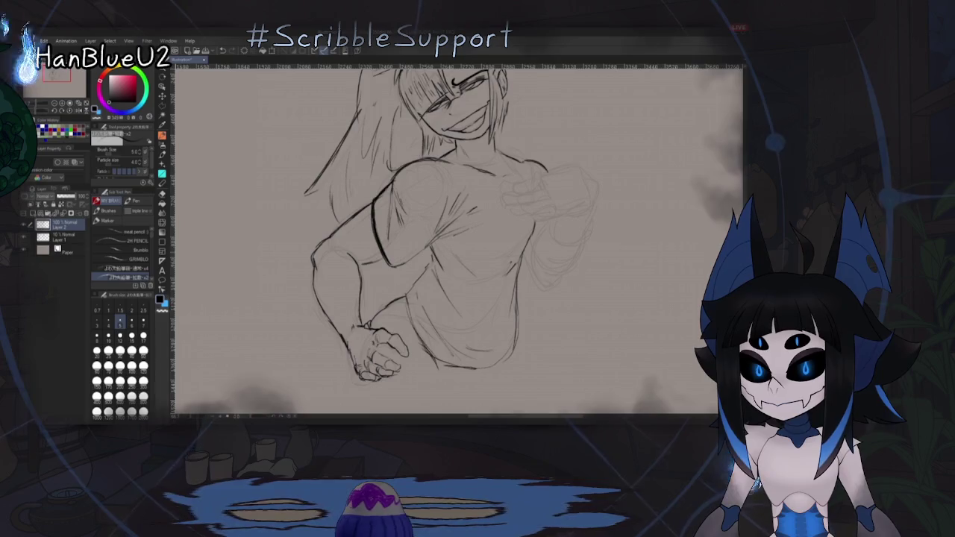
pyautogui.scroll(2, 459, 239)
pyautogui.scroll(2, 459, 239)
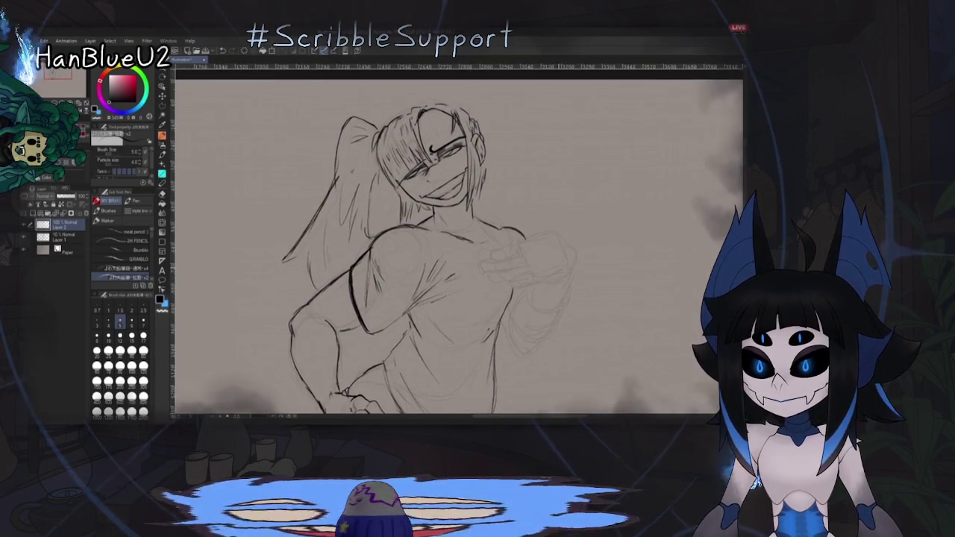
pyautogui.scroll(1, 459, 239)
pyautogui.scroll(1, 459, 239)
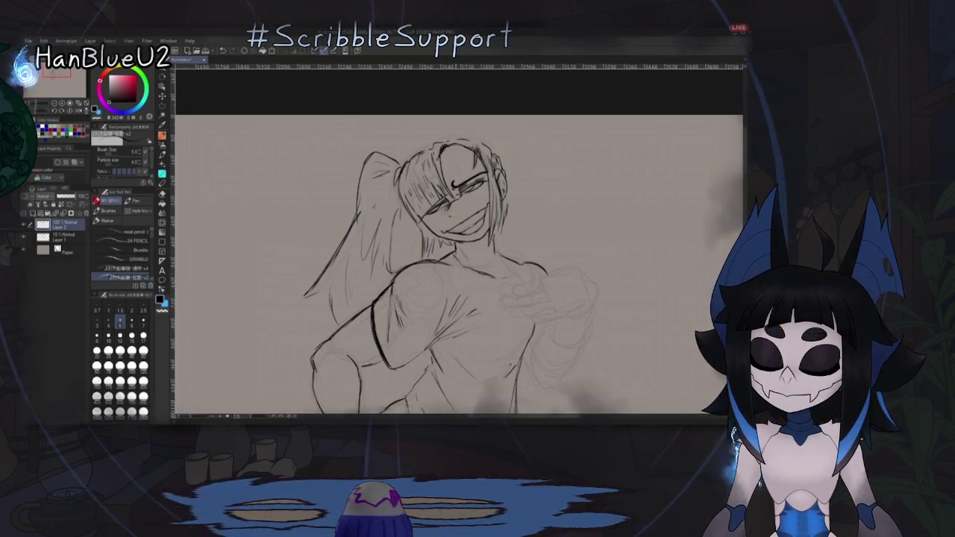
# Step: Flip the canvas back and forth to compare the pose, ending unmirrored
pyautogui.press('h')
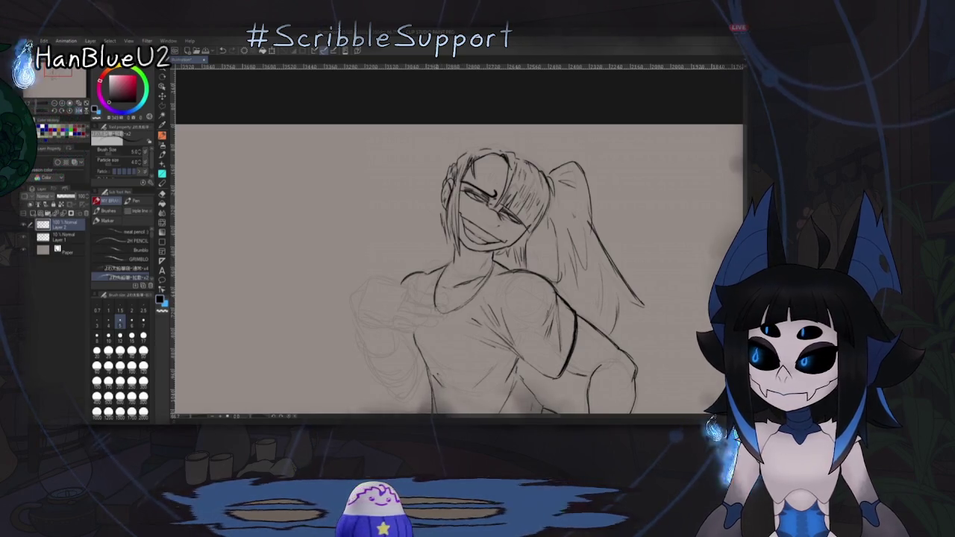
pyautogui.press('h')
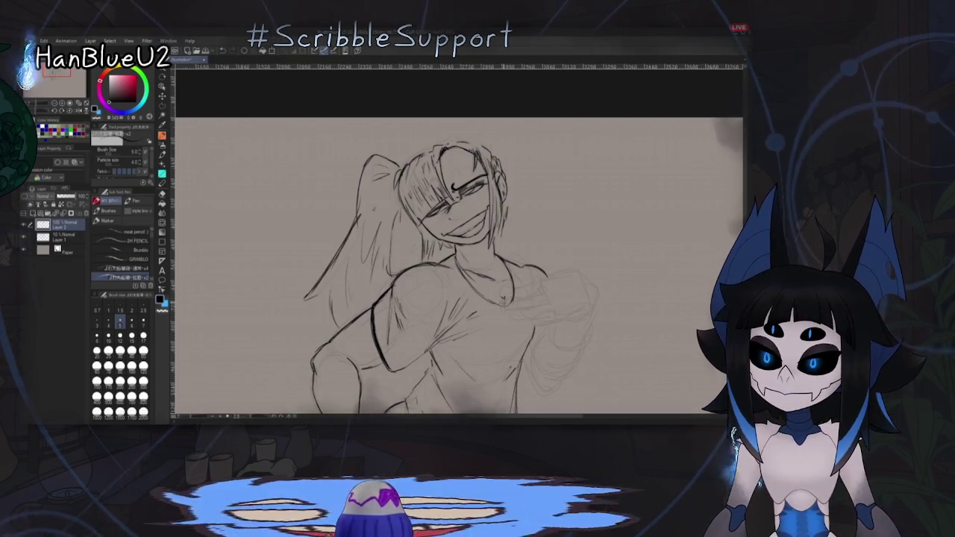
pyautogui.press('h')
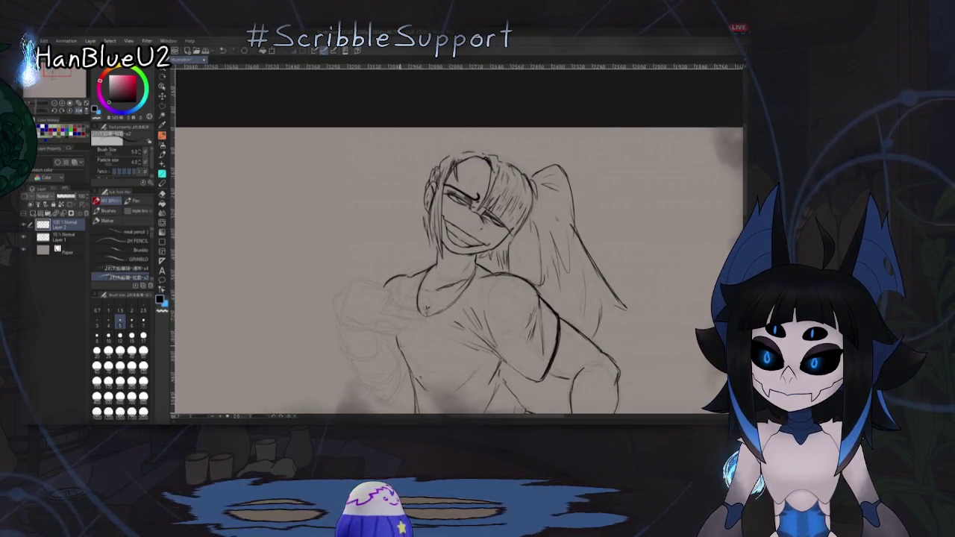
pyautogui.press('h')
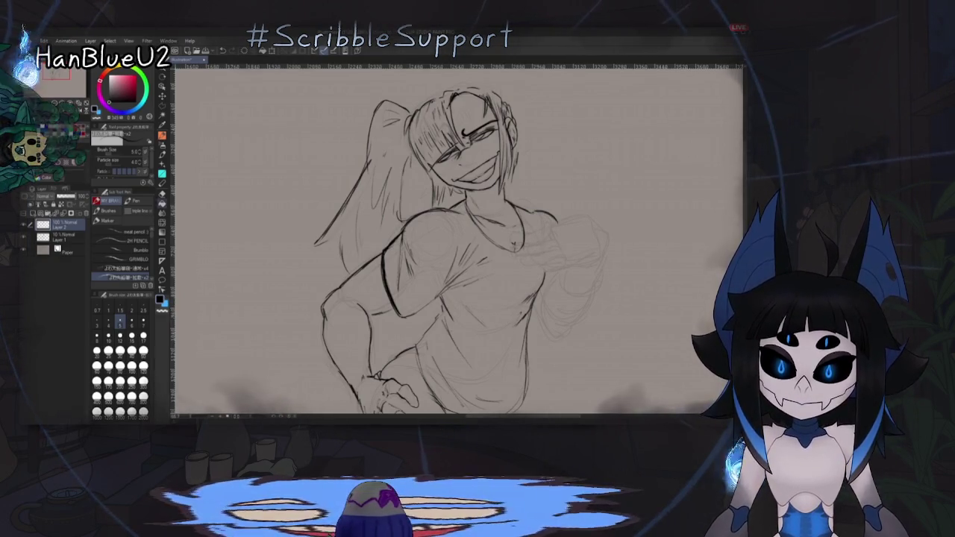
# Step: Toggle between eraser and pencil, and mirror the canvas to check the pose
pyautogui.press('e')
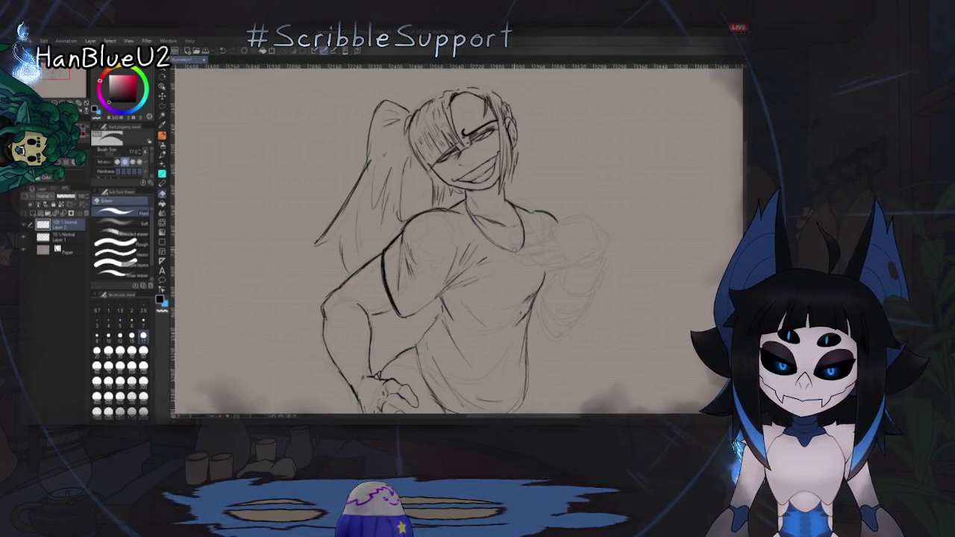
pyautogui.press('p')
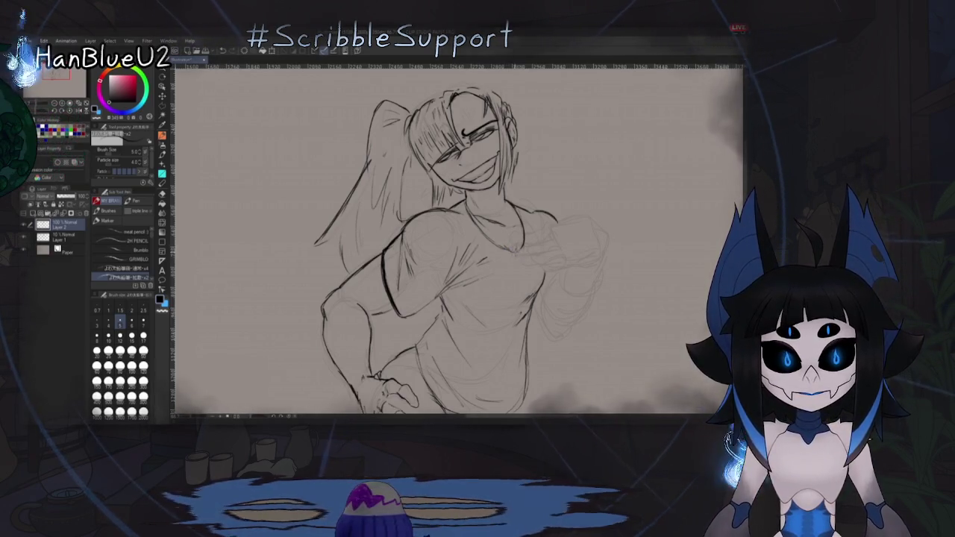
pyautogui.press('h')
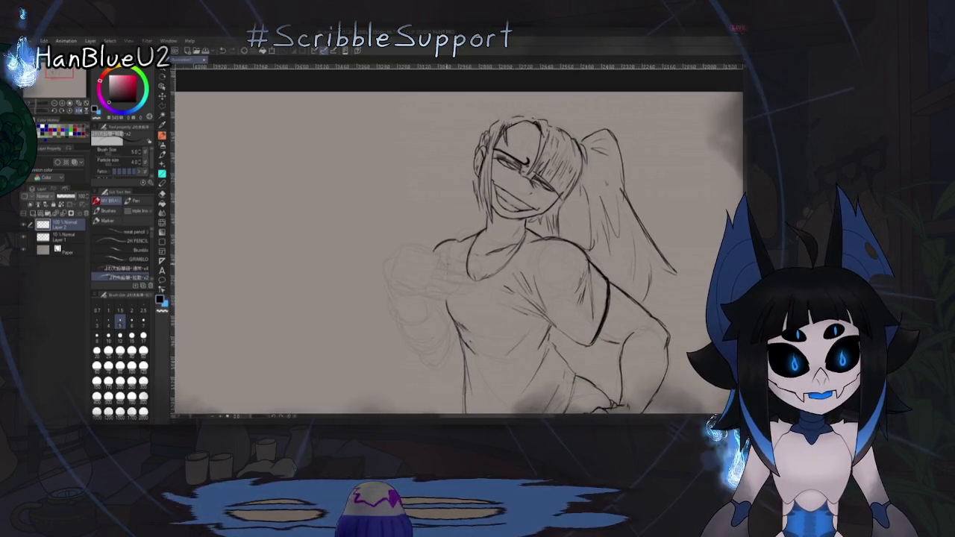
pyautogui.press('h')
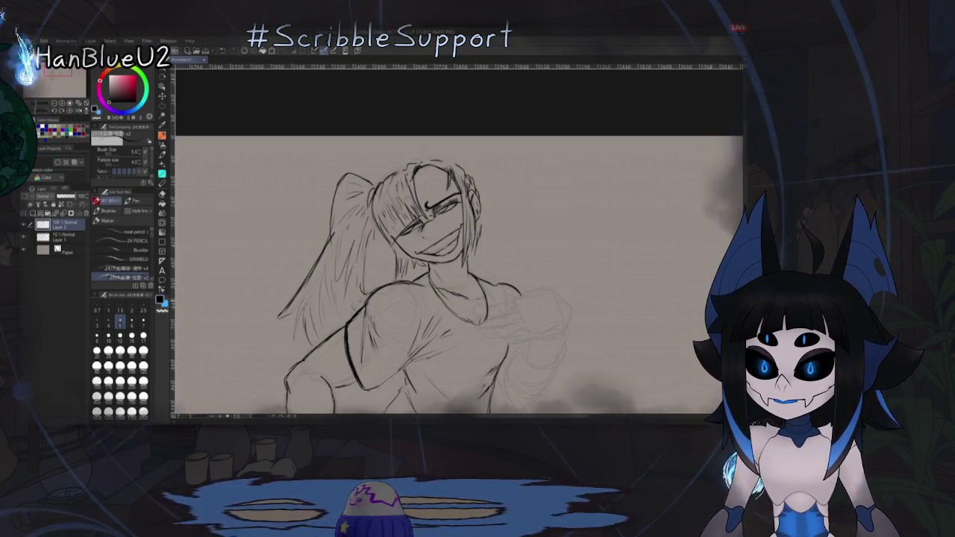
# Step: Bring the fist into view and add a short curved stroke to its left edge
pyautogui.moveTo(525, 301); pyautogui.dragTo(539, 266)
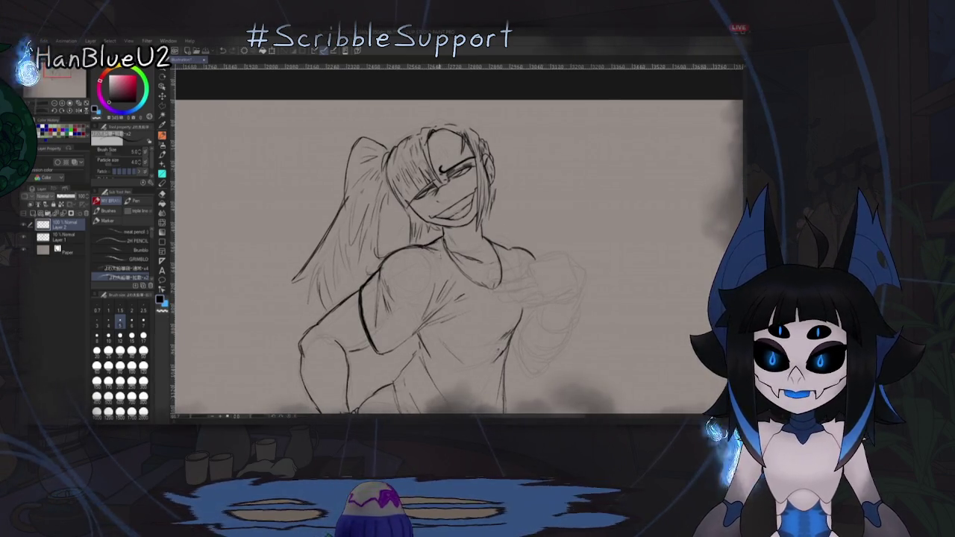
pyautogui.moveTo(509, 293); pyautogui.dragTo(565, 289)
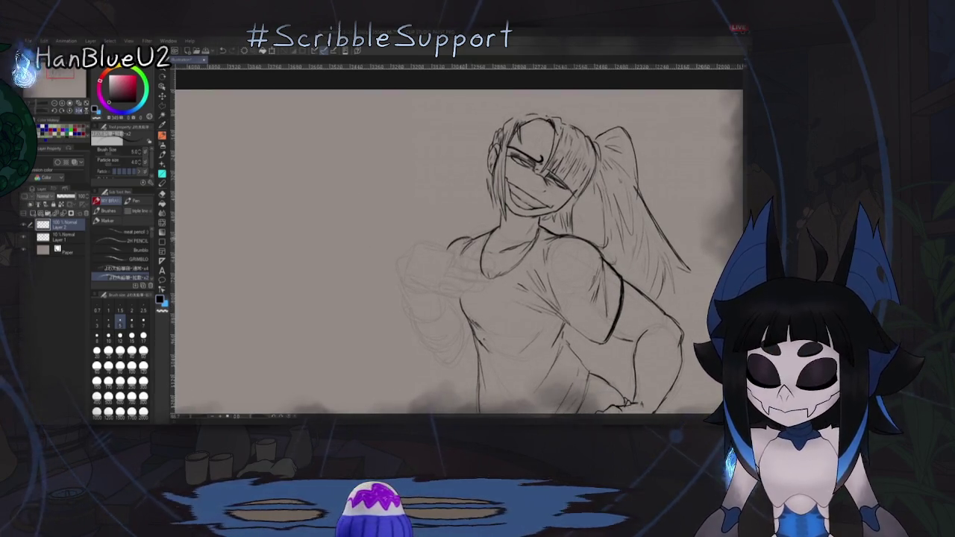
pyautogui.moveTo(449, 294); pyautogui.dragTo(458, 283)
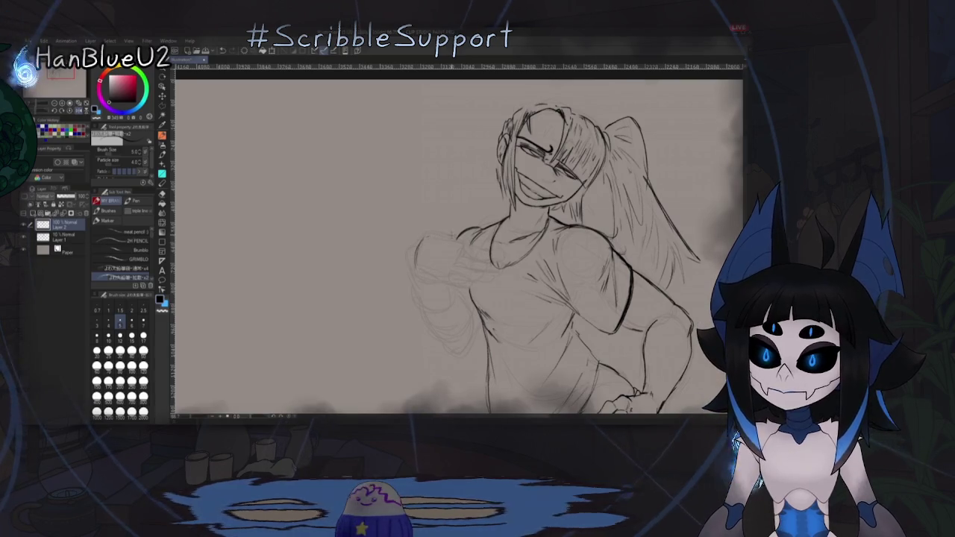
pyautogui.moveTo(413, 256); pyautogui.dragTo(409, 266)
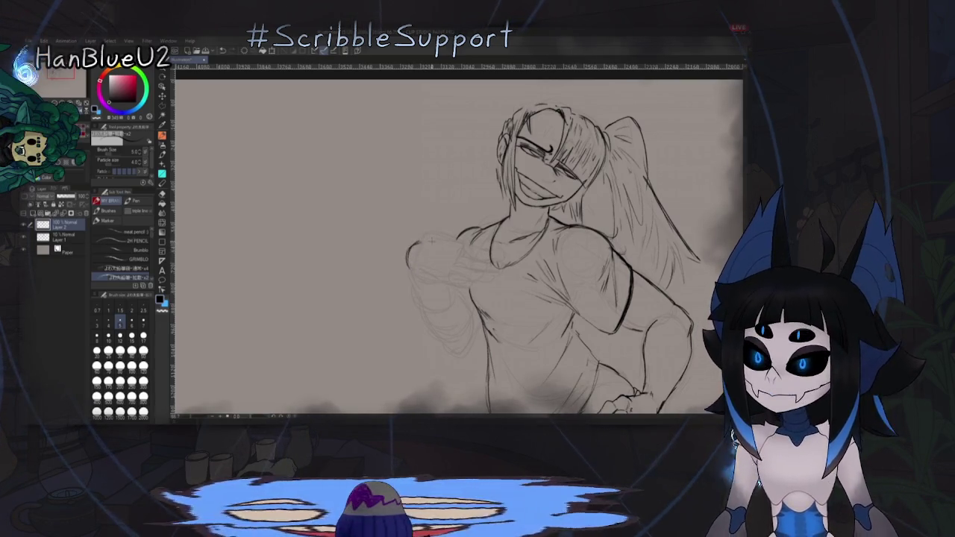
# Step: Flip the canvas back and forth to check the fist stroke, ending unmirrored
pyautogui.press('h')
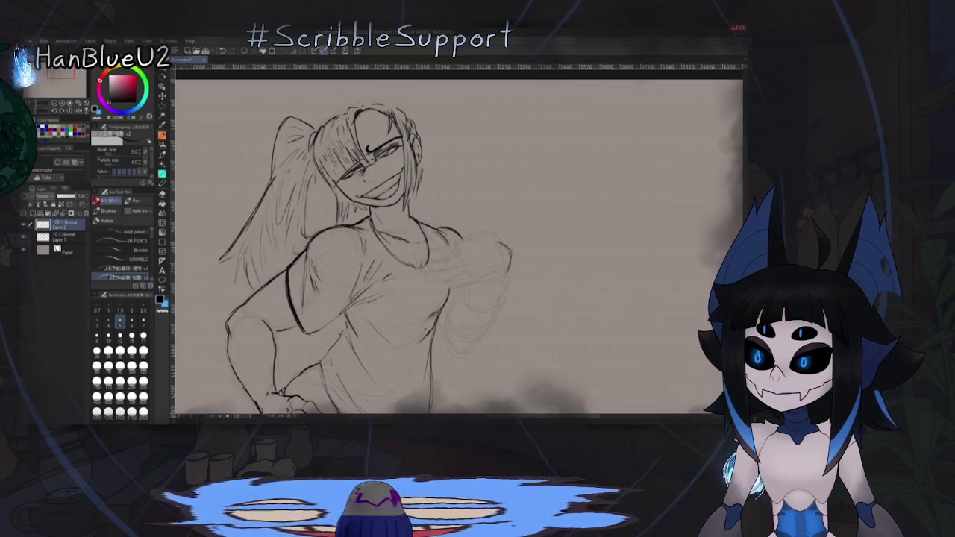
pyautogui.press('h')
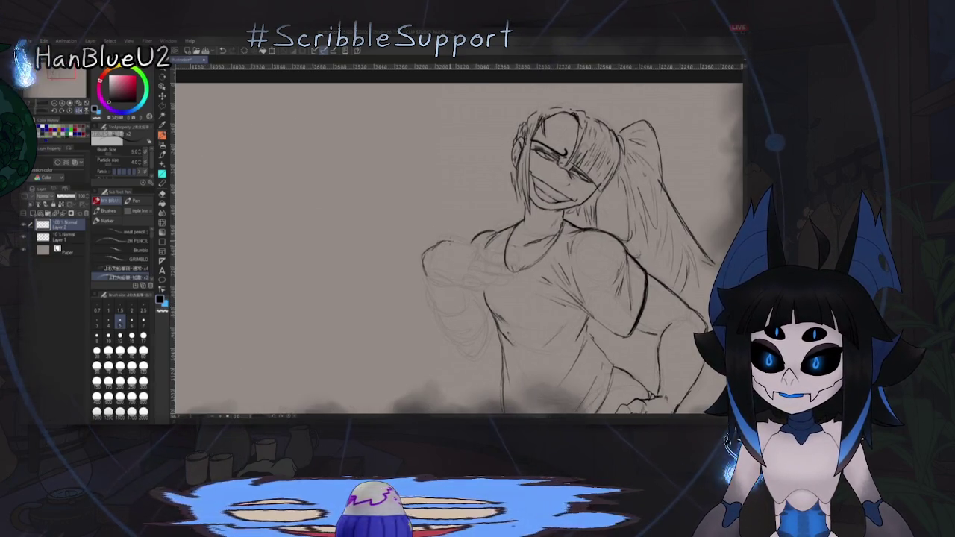
pyautogui.press('h')
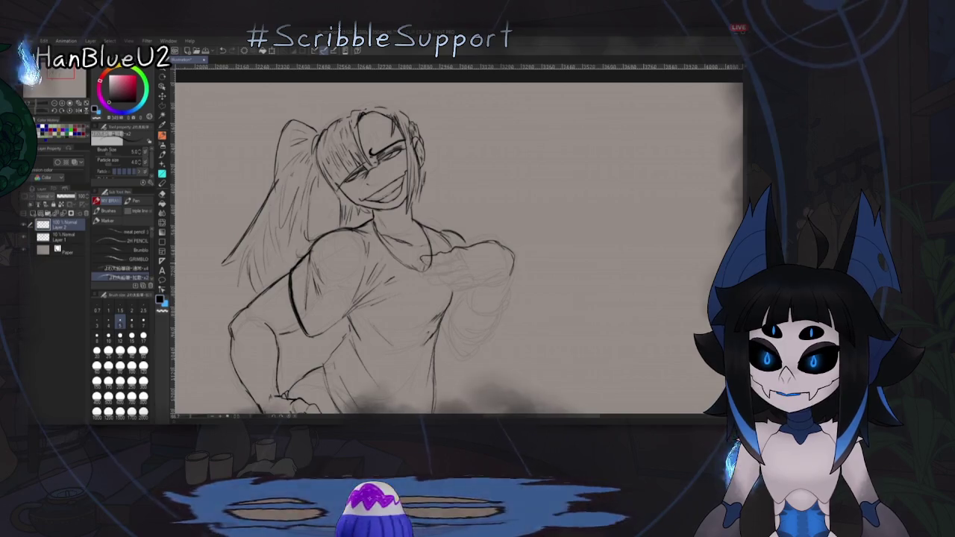
pyautogui.press('h')
pyautogui.press('h')
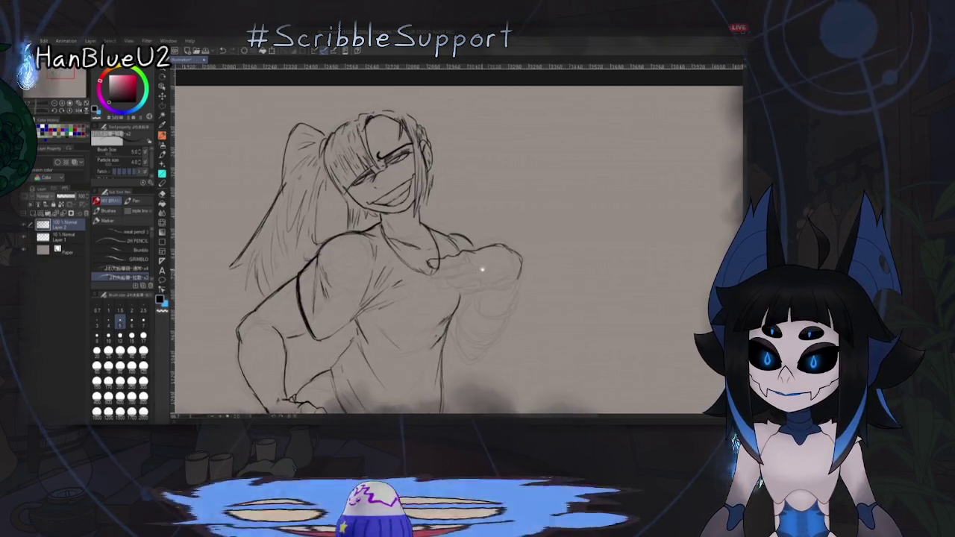
pyautogui.scroll(-5, 350, 231)
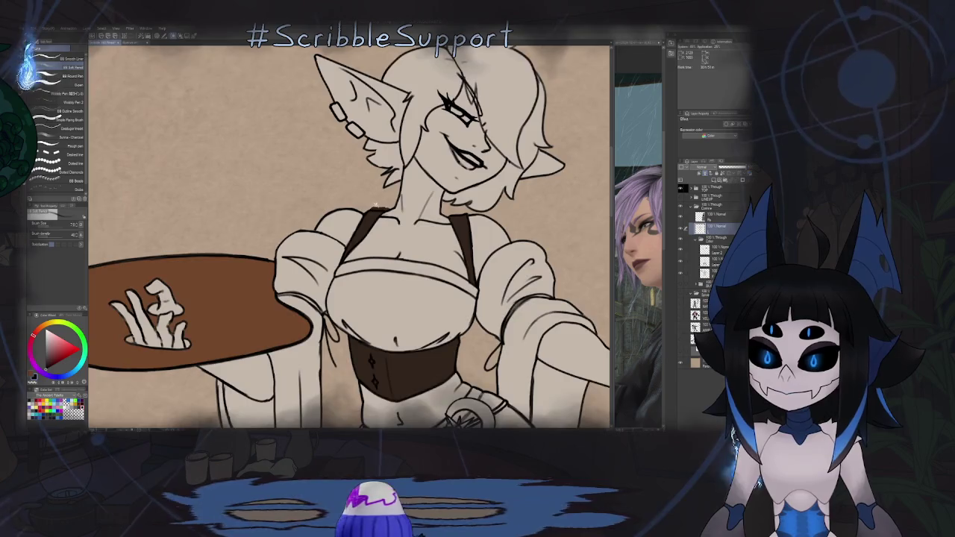
# Step: Erase along the top edge of the brown staff stroke
pyautogui.scroll(5, 350, 231)
pyautogui.press('e')
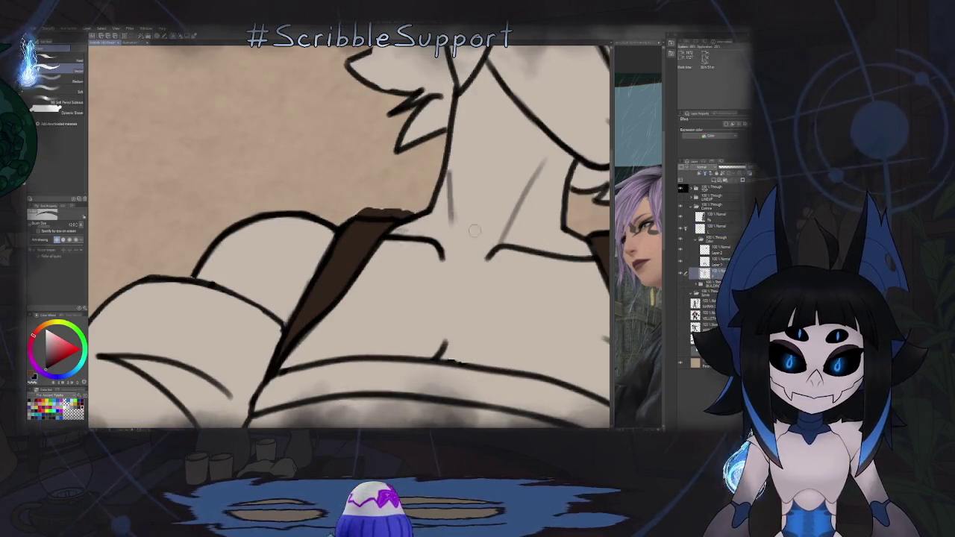
pyautogui.scroll(3, 390, 196)
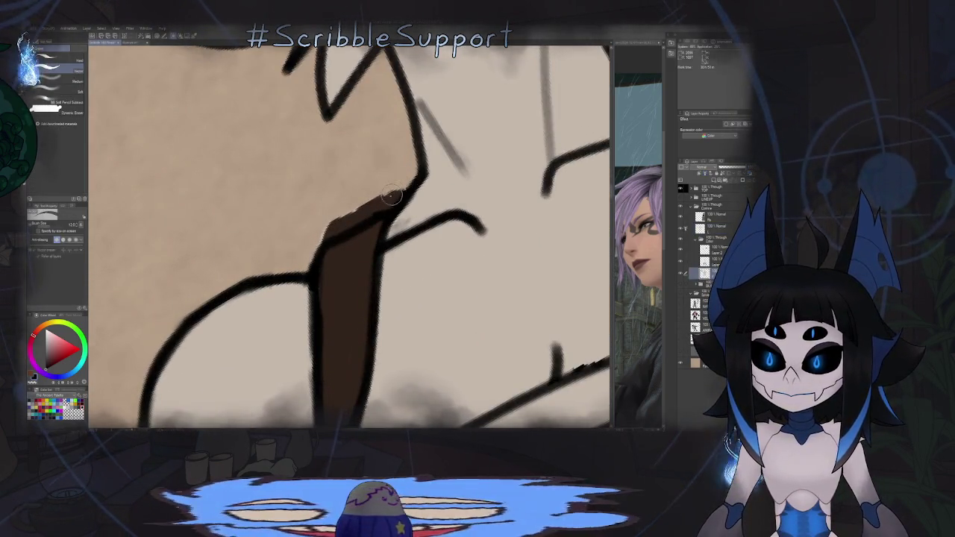
pyautogui.moveTo(389, 195); pyautogui.dragTo(313, 243)
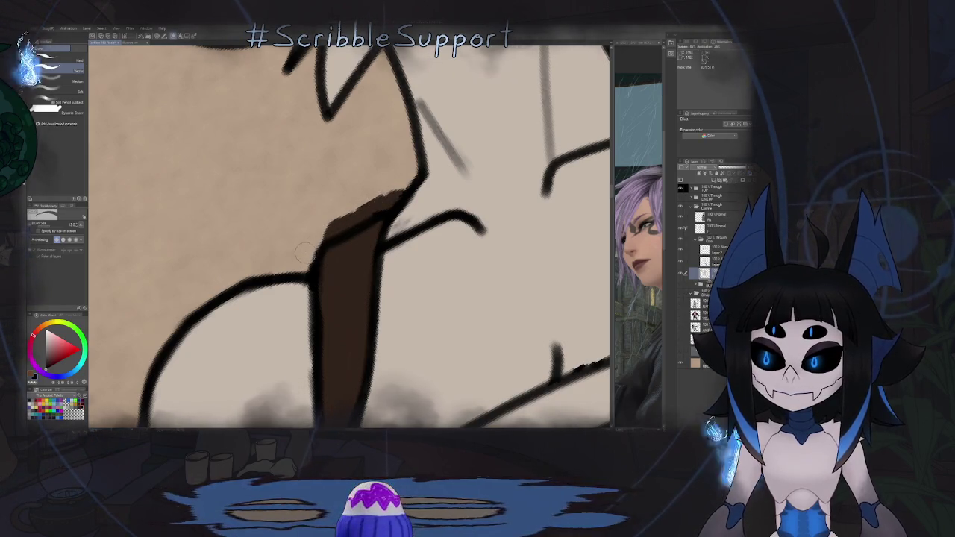
# Step: On the layer above, fill the gap in brown, erase the stray patch, and mirror-check
pyautogui.hotkey('alt', ']')
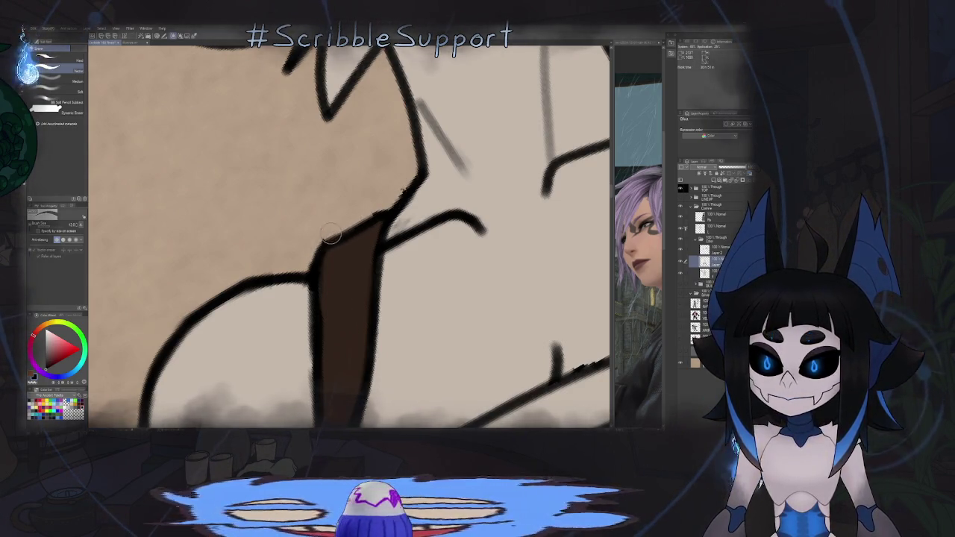
pyautogui.moveTo(384, 200); pyautogui.dragTo(310, 240)
pyautogui.moveTo(356, 211); pyautogui.dragTo(379, 201)
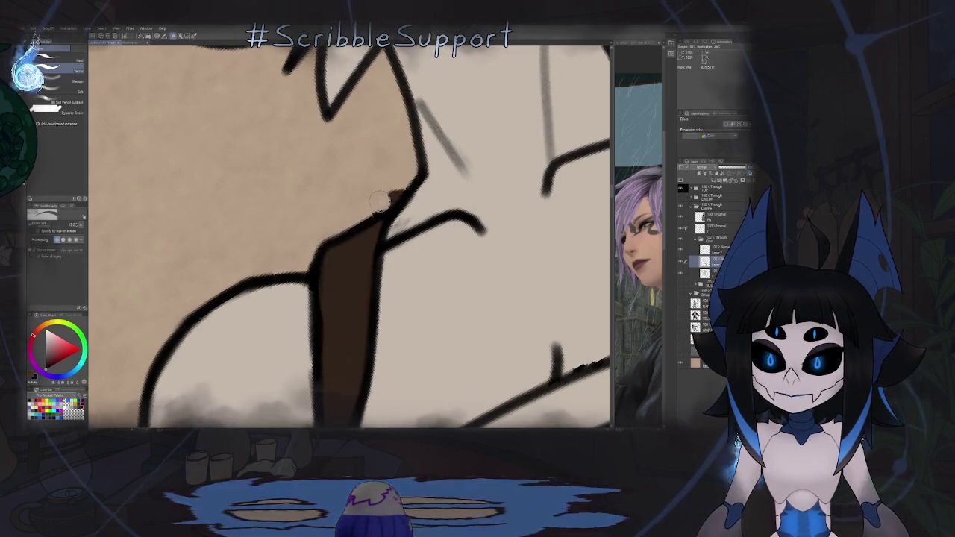
pyautogui.scroll(-3, 374, 197)
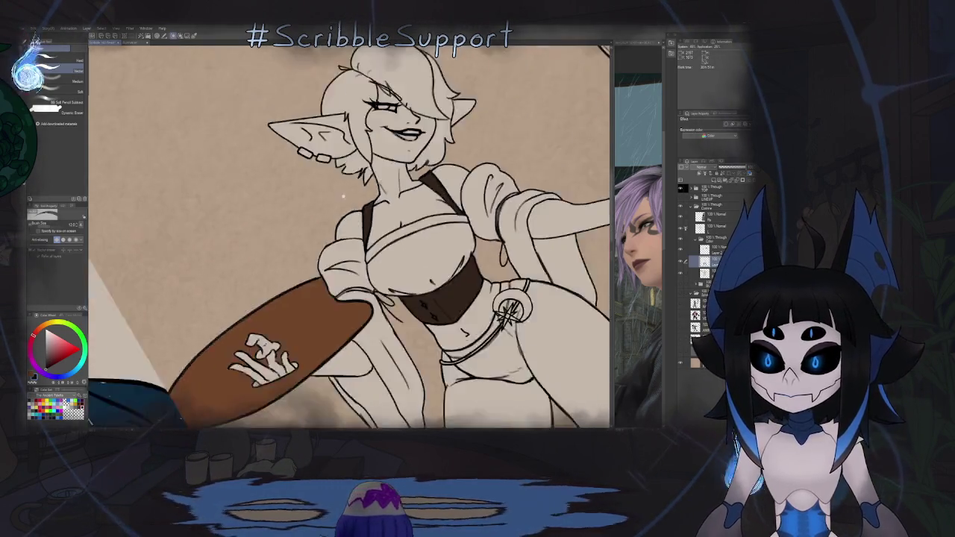
pyautogui.scroll(-2, 375, 197)
pyautogui.scroll(-2, 375, 197)
pyautogui.scroll(-2, 374, 197)
pyautogui.press('h')
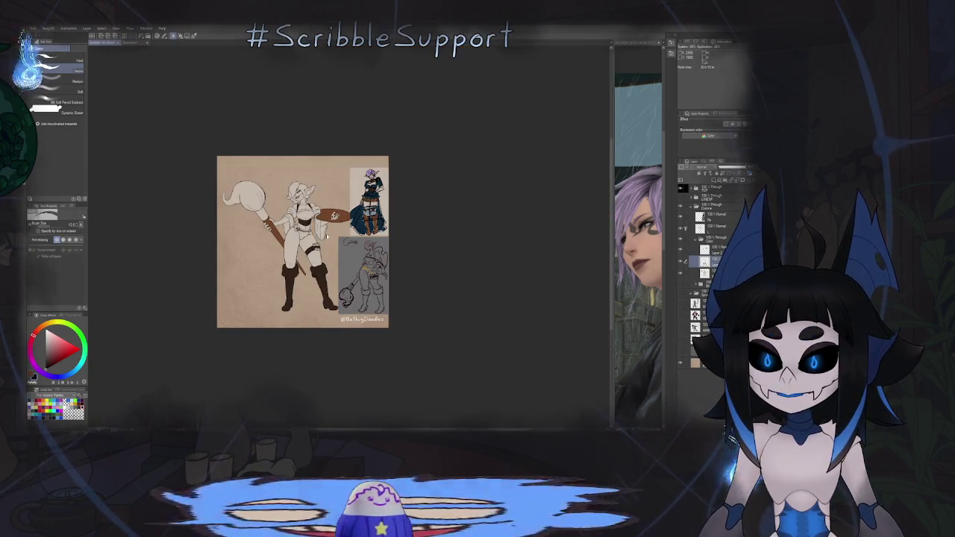
pyautogui.scroll(3, 303, 209)
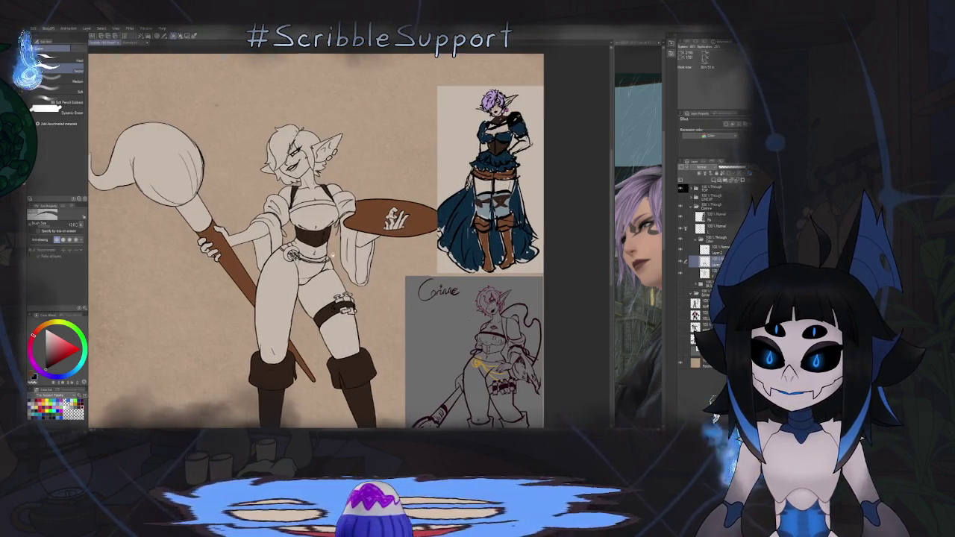
pyautogui.scroll(1, 331, 258)
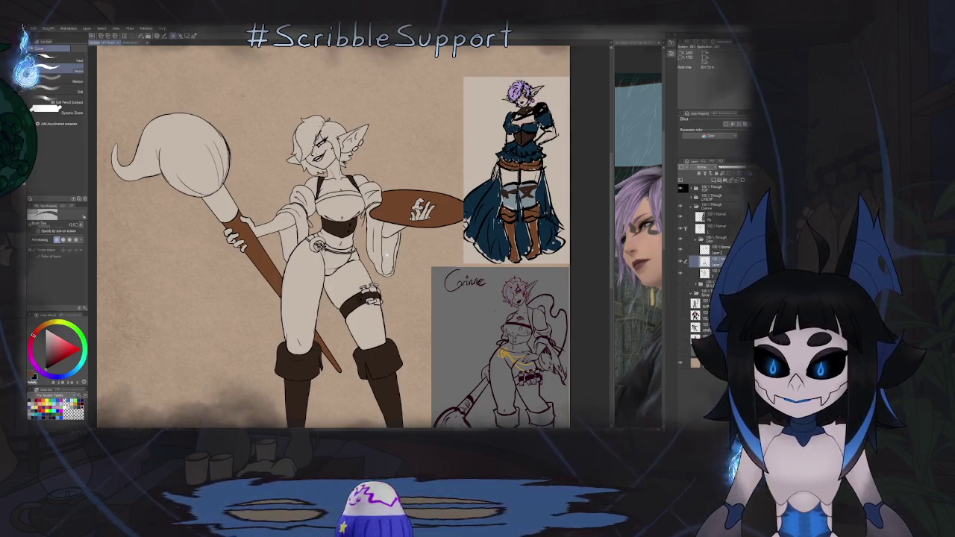
pyautogui.scroll(-1, 387, 255)
pyautogui.scroll(-2, 351, 277)
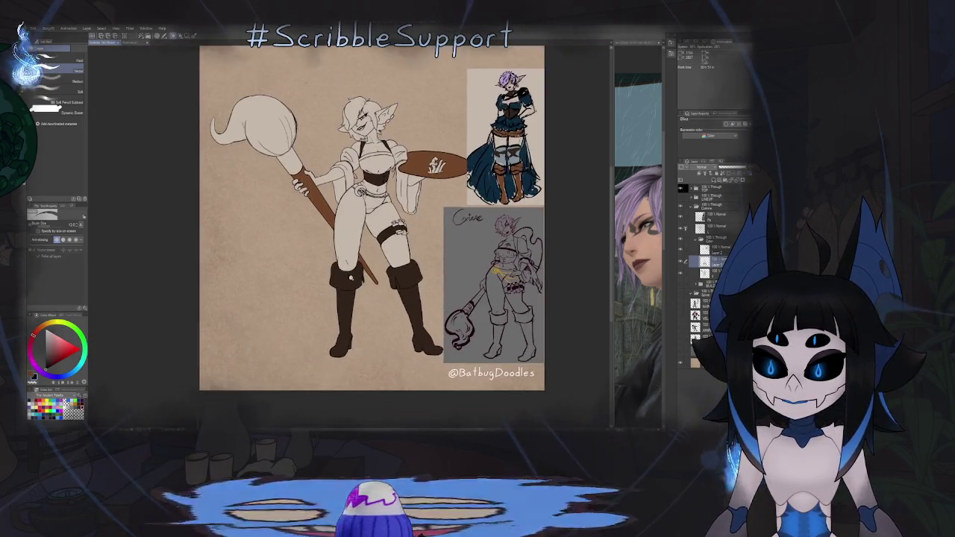
pyautogui.scroll(5, 352, 277)
pyautogui.press('o')
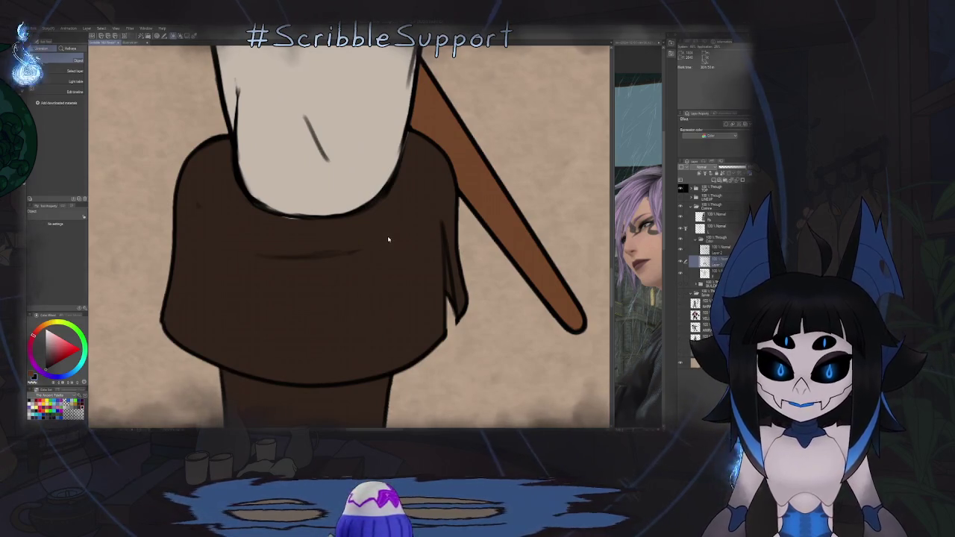
# Step: Rotate the view to inspect the boot, then reset rotation and zoom in
pyautogui.press('p')
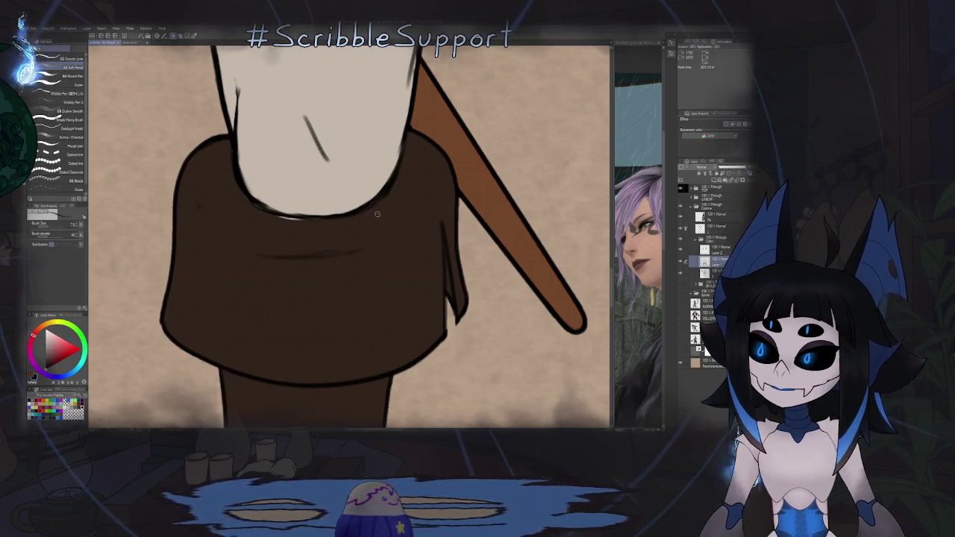
pyautogui.moveTo(382, 224); pyautogui.dragTo(340, 181)
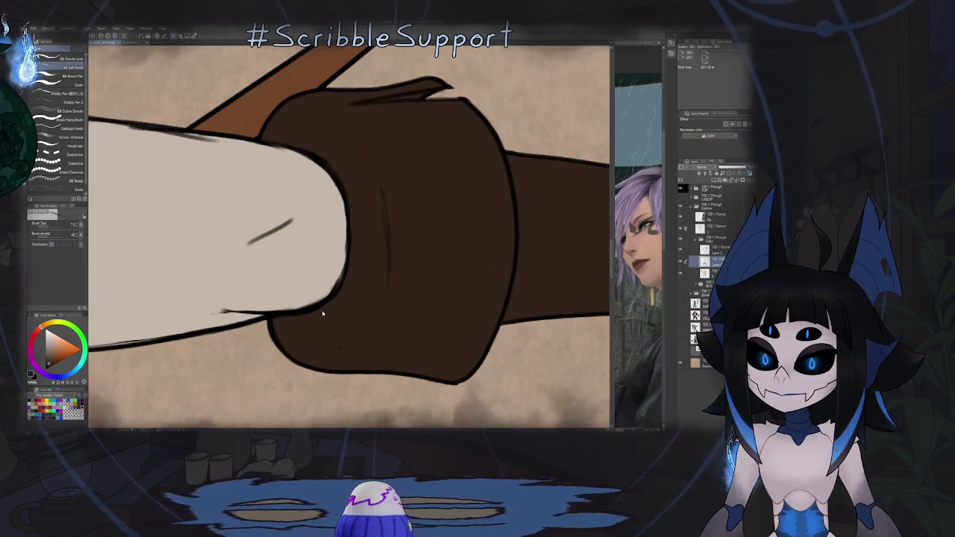
pyautogui.hotkey('ctrl', '0')
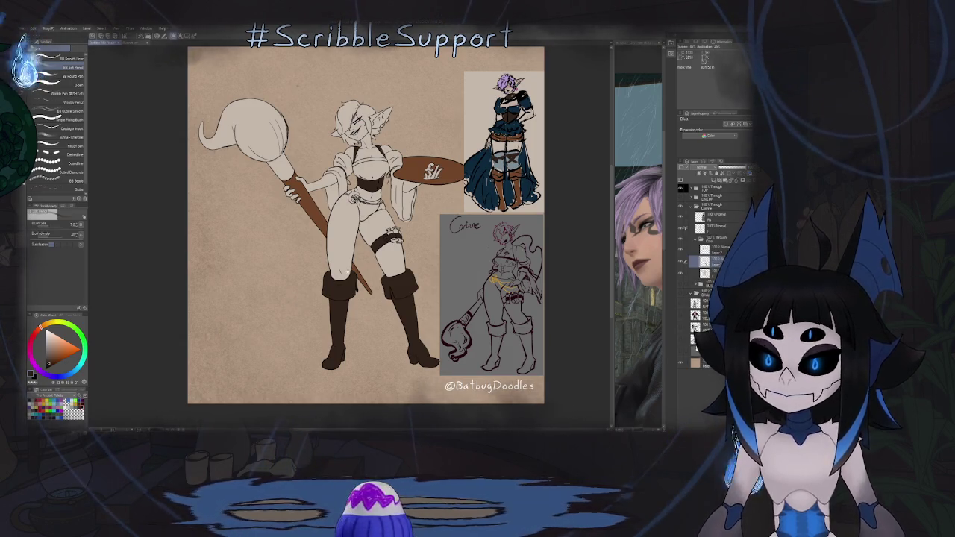
pyautogui.scroll(3, 371, 256)
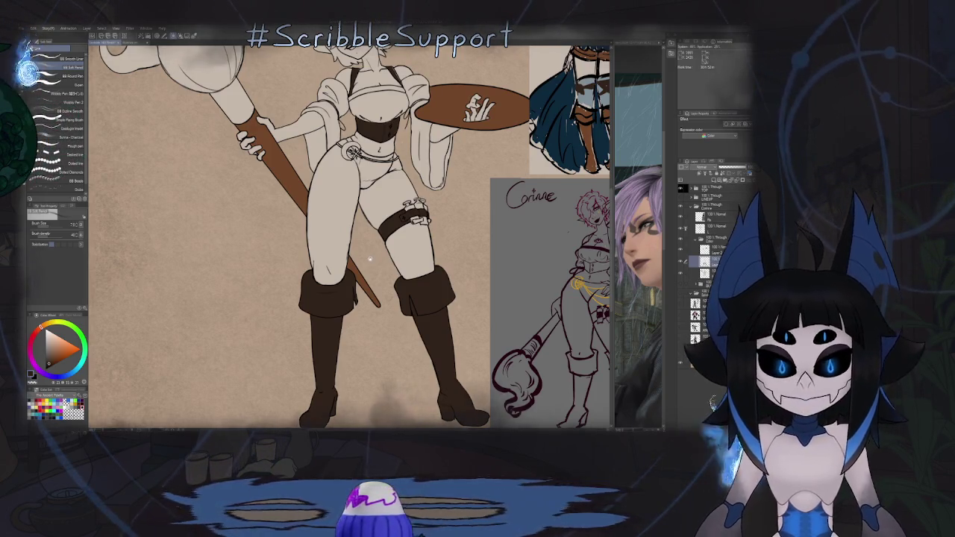
pyautogui.scroll(2, 370, 259)
pyautogui.scroll(2, 367, 262)
pyautogui.scroll(2, 364, 267)
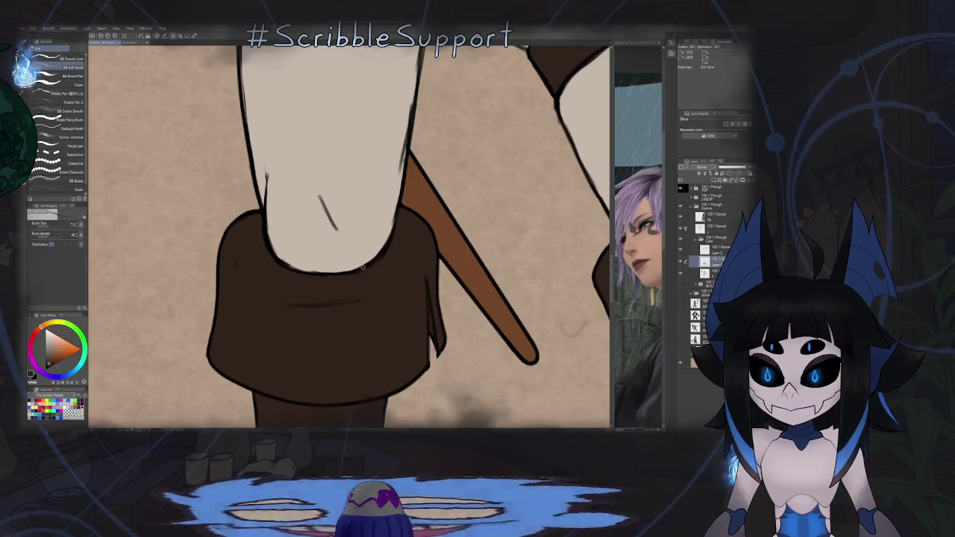
# Step: On the layer above, lasso-select the knee's lower edge above the boot cuff
pyautogui.keyDown('ctrl'); pyautogui.click(366, 265); pyautogui.keyUp('ctrl')
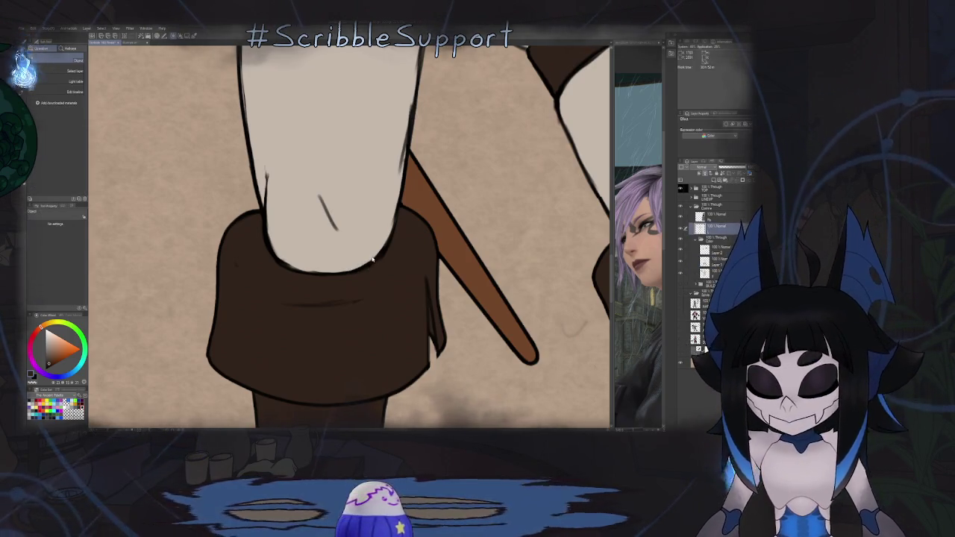
pyautogui.press('m')
pyautogui.moveTo(277, 249)
pyautogui.mouseDown()
pyautogui.moveTo(399, 214)
pyautogui.moveTo(396, 278)
pyautogui.mouseUp()
pyautogui.press('j')
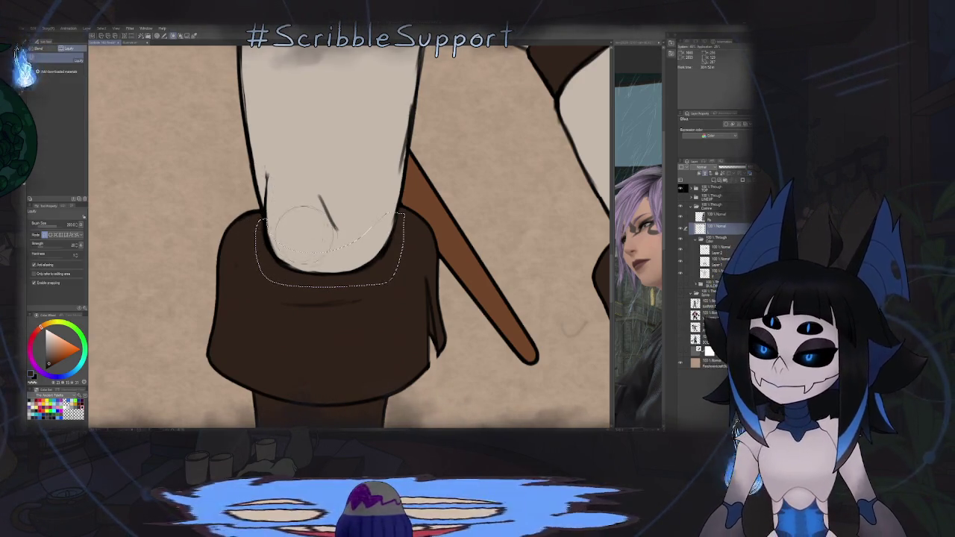
pyautogui.scroll(-3, 304, 229)
pyautogui.scroll(-2, 335, 304)
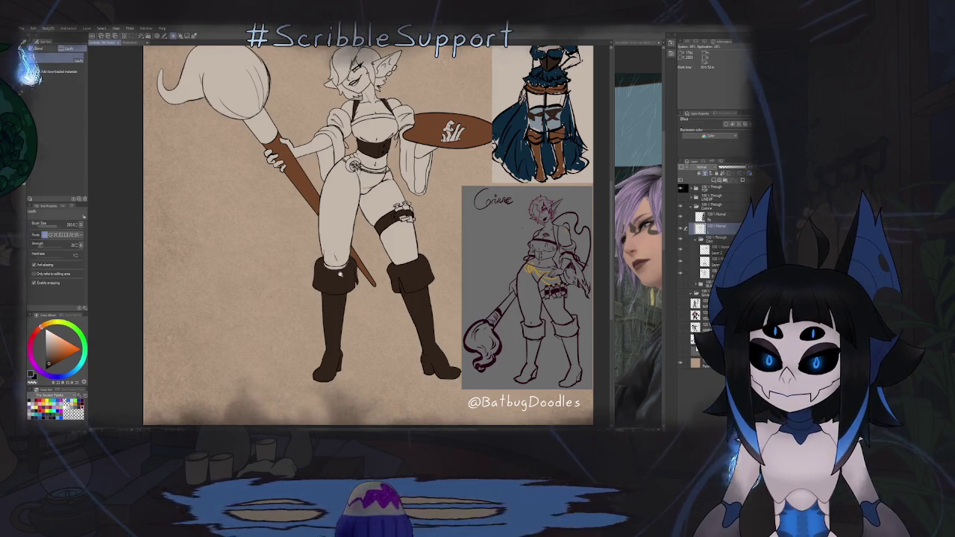
# Step: Redraw the knee's lower edge inside the boot cuff using a Shape Outline fill
pyautogui.scroll(4, 351, 273)
pyautogui.press('o')
pyautogui.press('p')
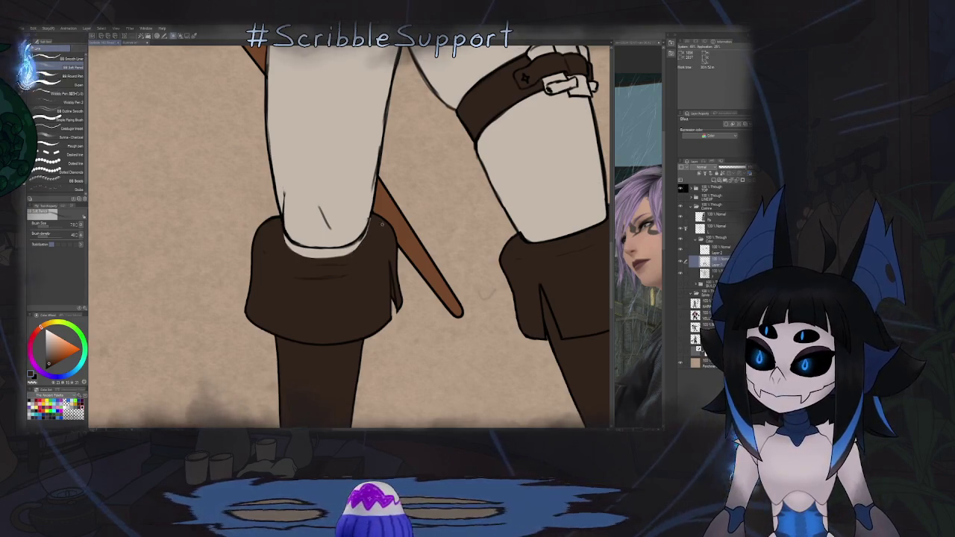
pyautogui.press('g')
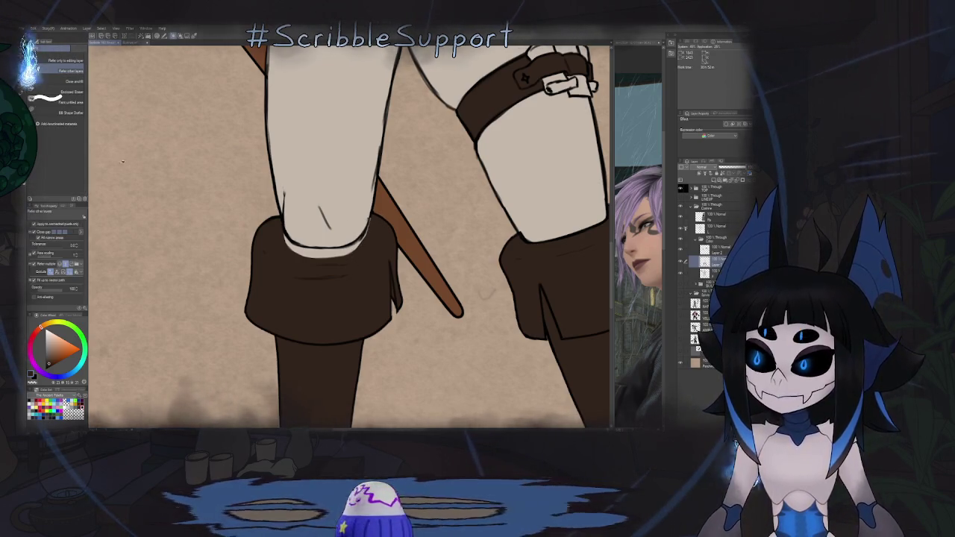
pyautogui.click(71, 112)
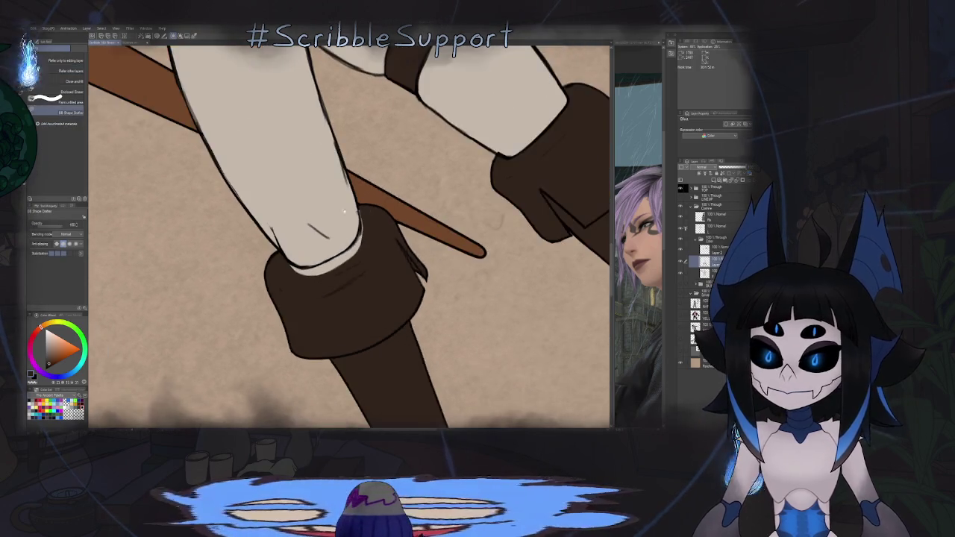
pyautogui.scroll(3, 363, 159)
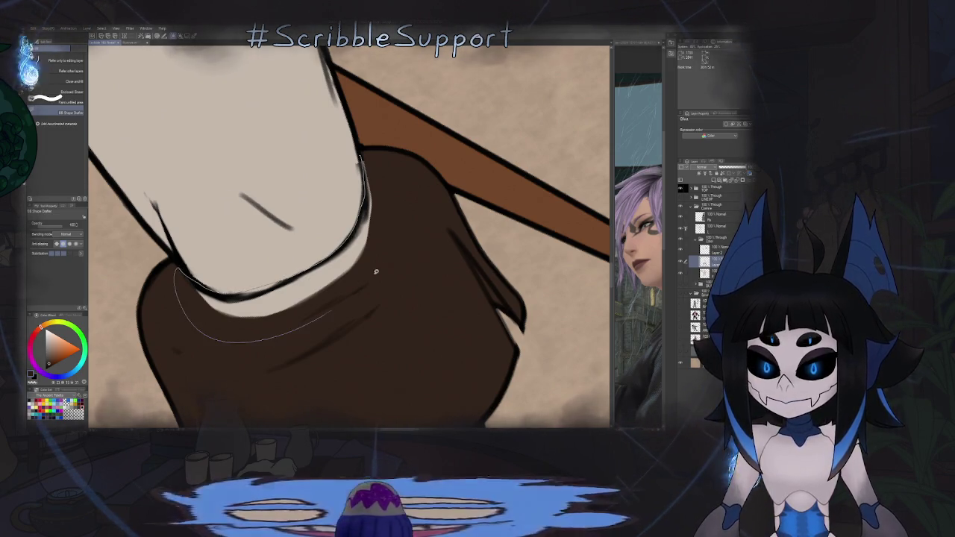
pyautogui.moveTo(178, 298); pyautogui.dragTo(369, 158)
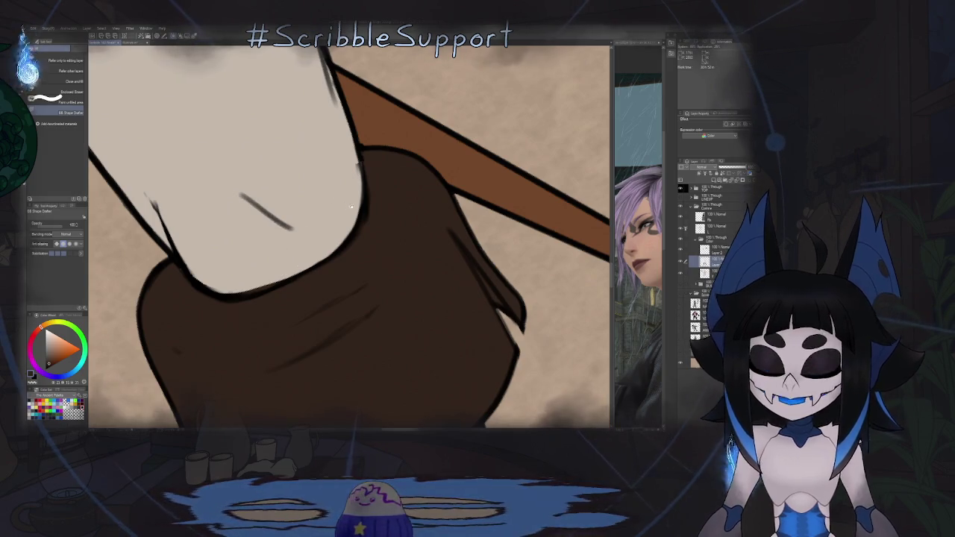
pyautogui.moveTo(350, 206)
pyautogui.mouseDown()
pyautogui.moveTo(364, 168)
pyautogui.moveTo(338, 143)
pyautogui.mouseUp()
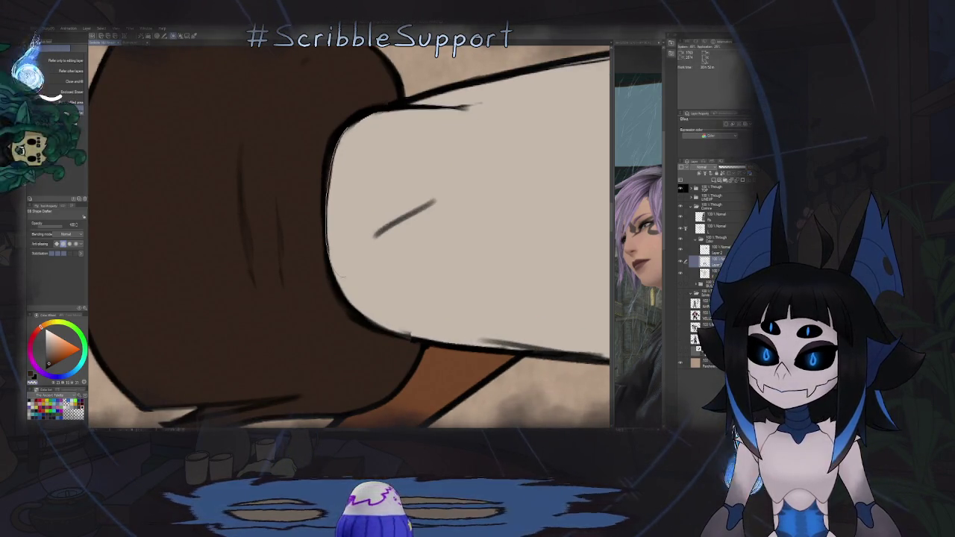
pyautogui.scroll(-5, 269, 293)
pyautogui.scroll(-5, 270, 293)
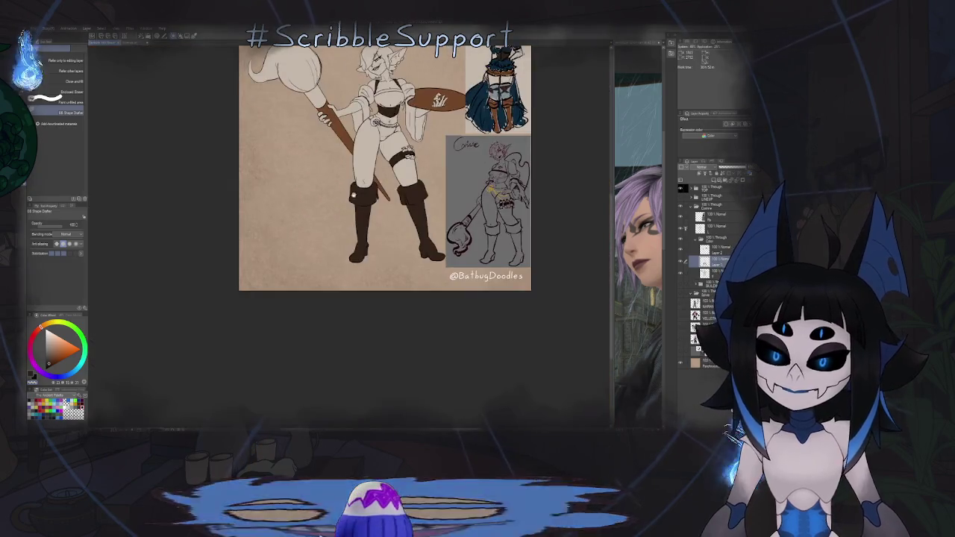
pyautogui.scroll(3, 335, 236)
pyautogui.scroll(2, 329, 246)
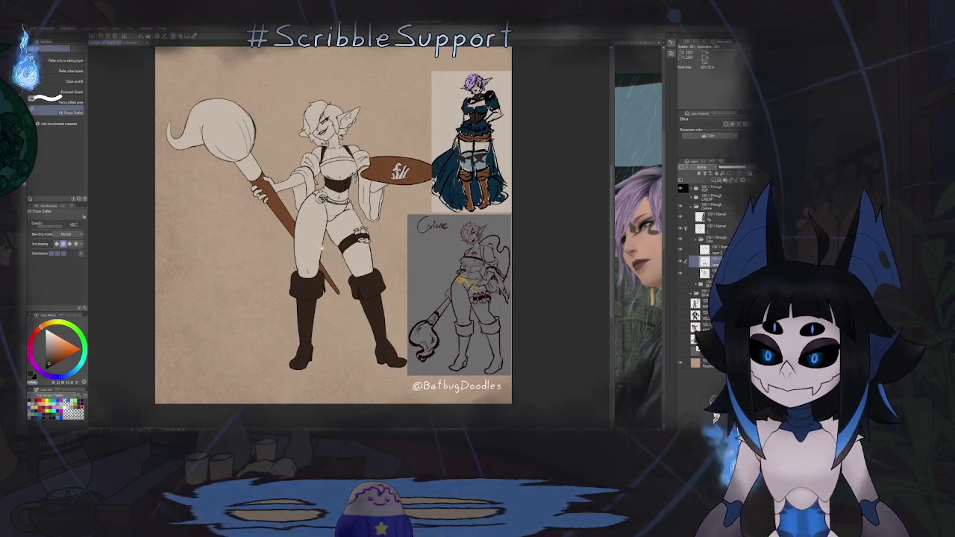
pyautogui.scroll(2, 384, 219)
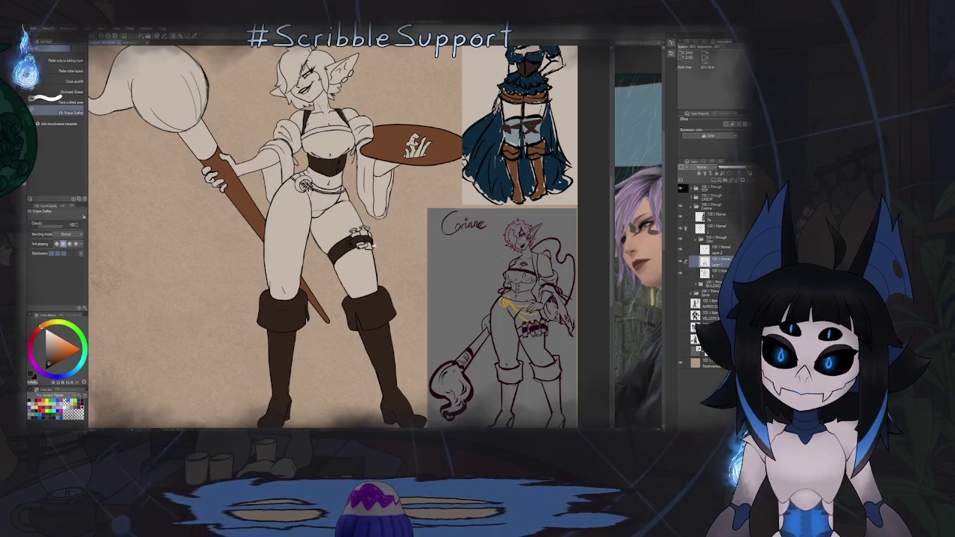
pyautogui.scroll(-2, 375, 244)
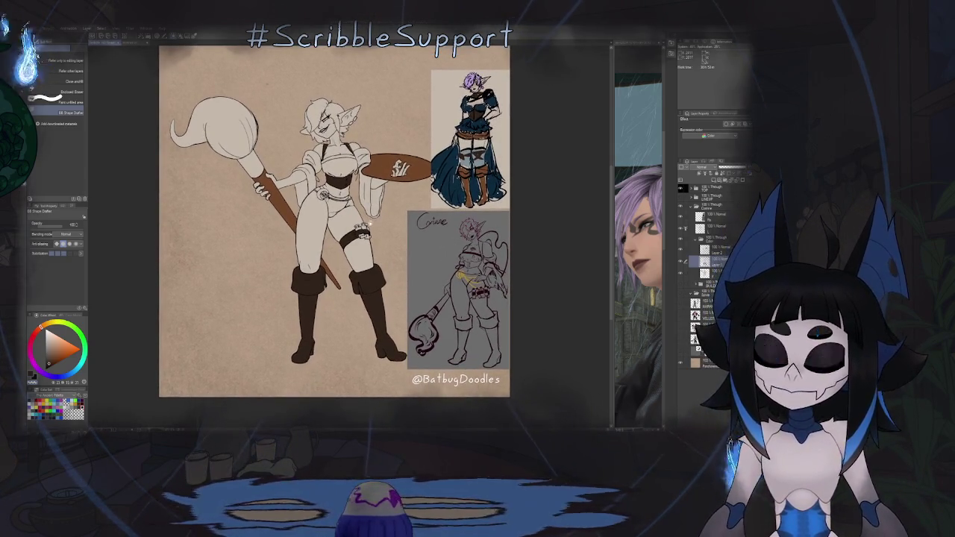
pyautogui.scroll(3, 473, 78)
pyautogui.scroll(3, 473, 79)
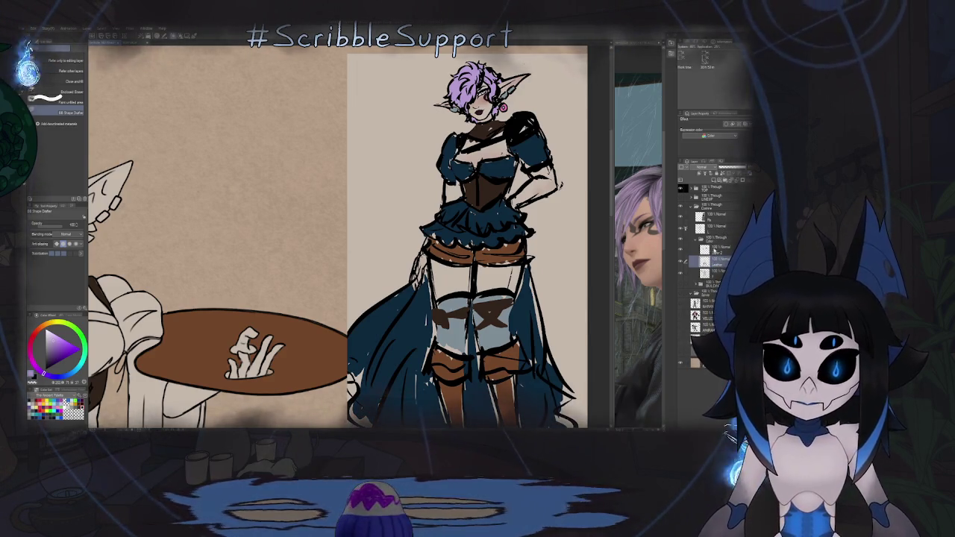
pyautogui.click(686, 255)
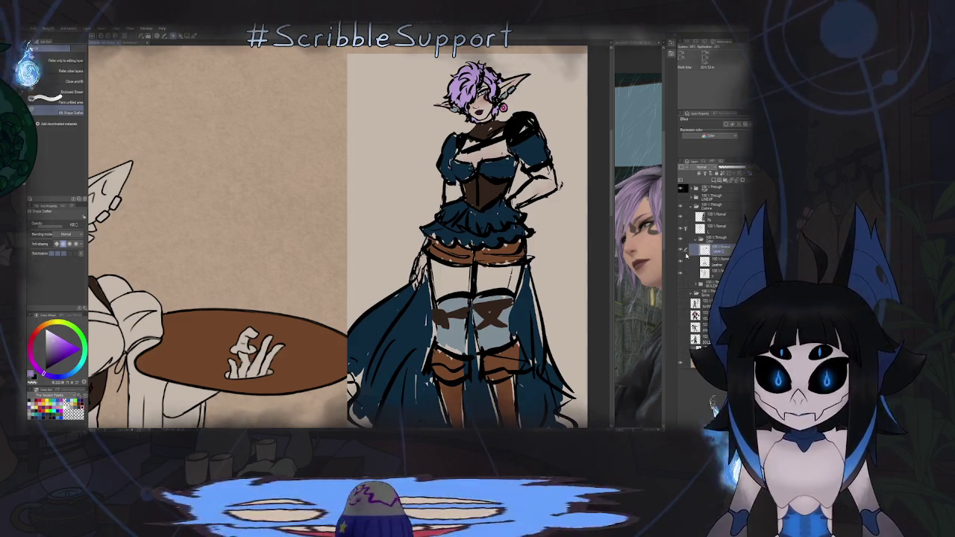